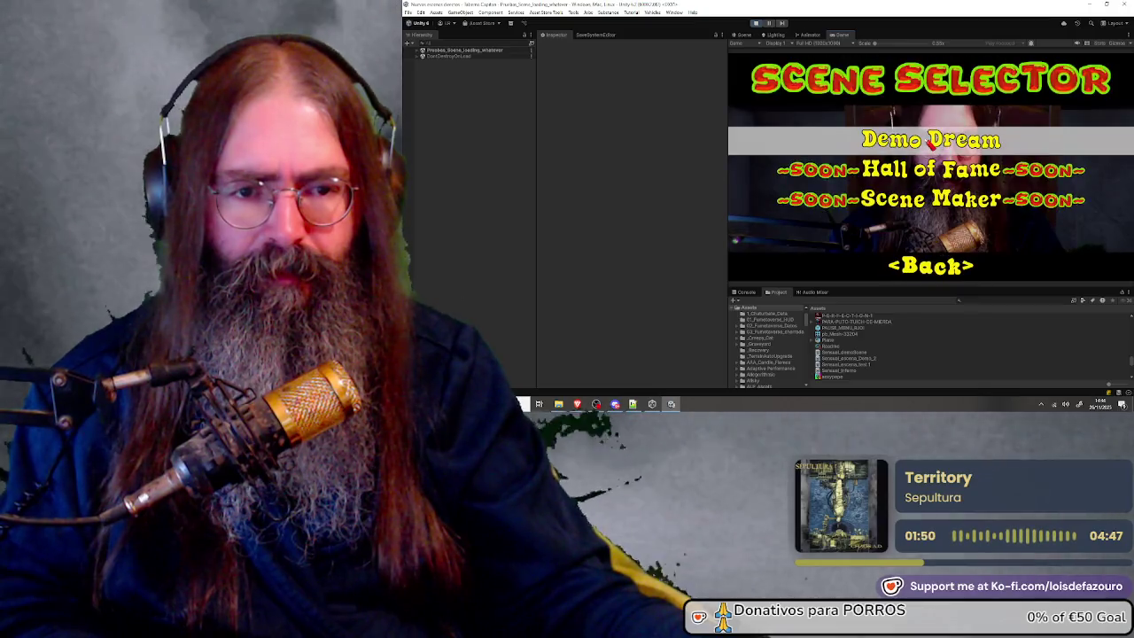
Name the new build folder 'CervezaPlantilla Cubos' and choose it as the Windows build destination
click(929, 140)
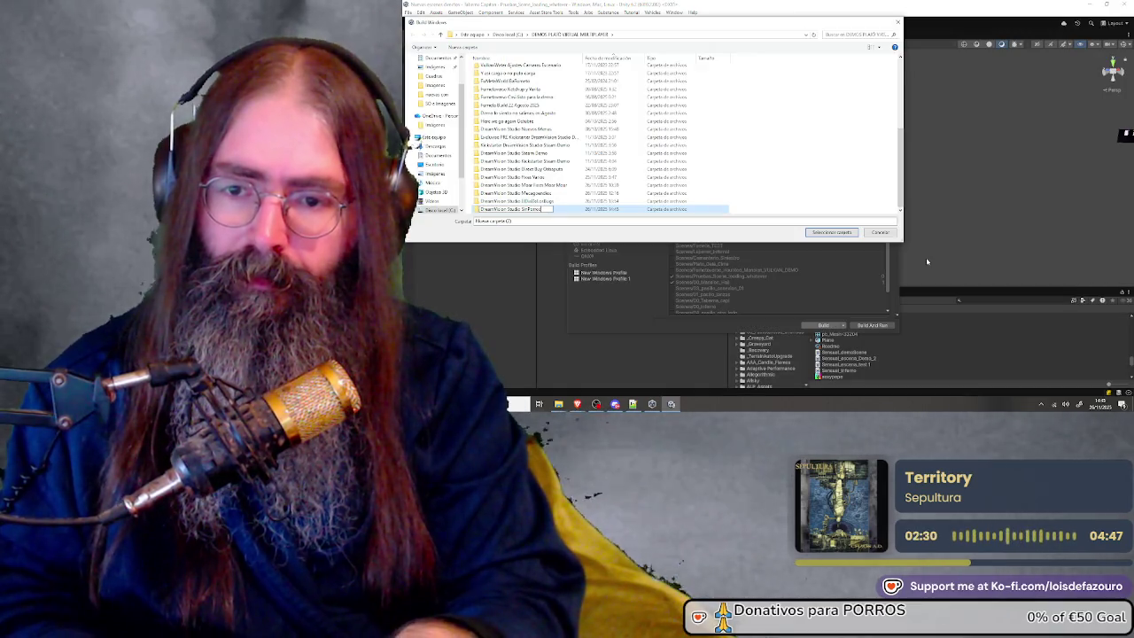
text( Ni Cerveza)
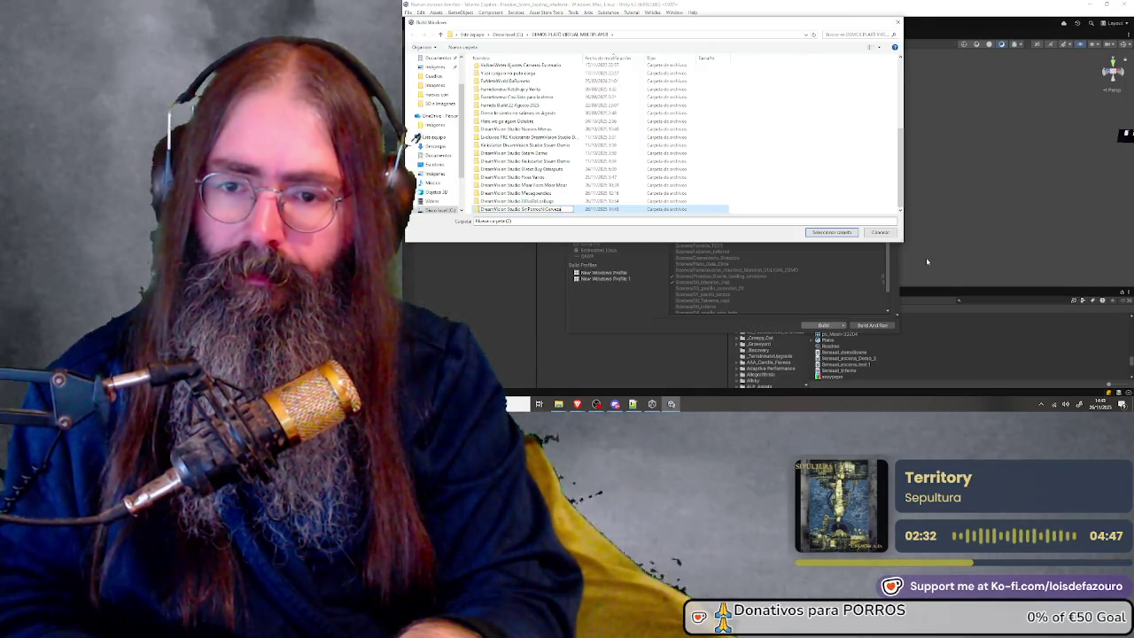
text(P)
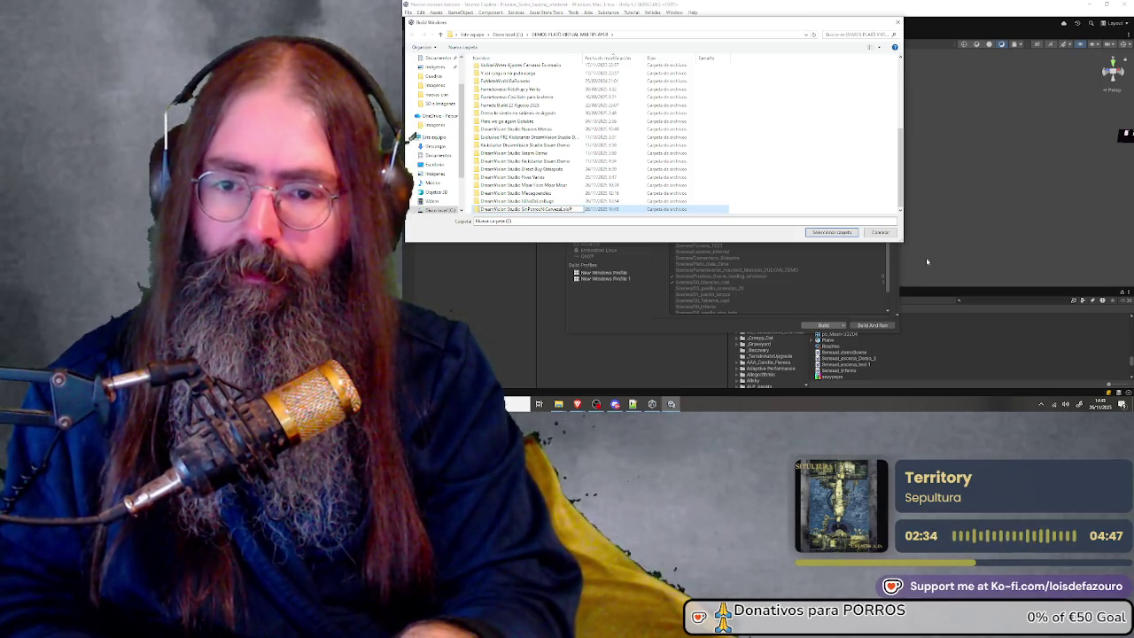
text(lantilla Cubos)
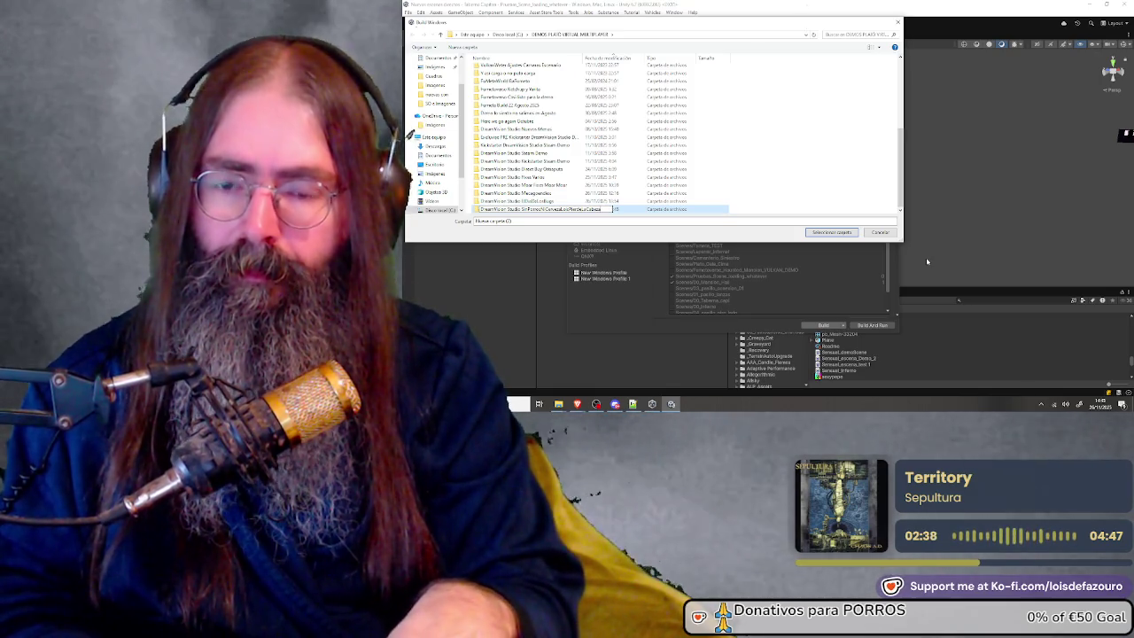
key(Return)
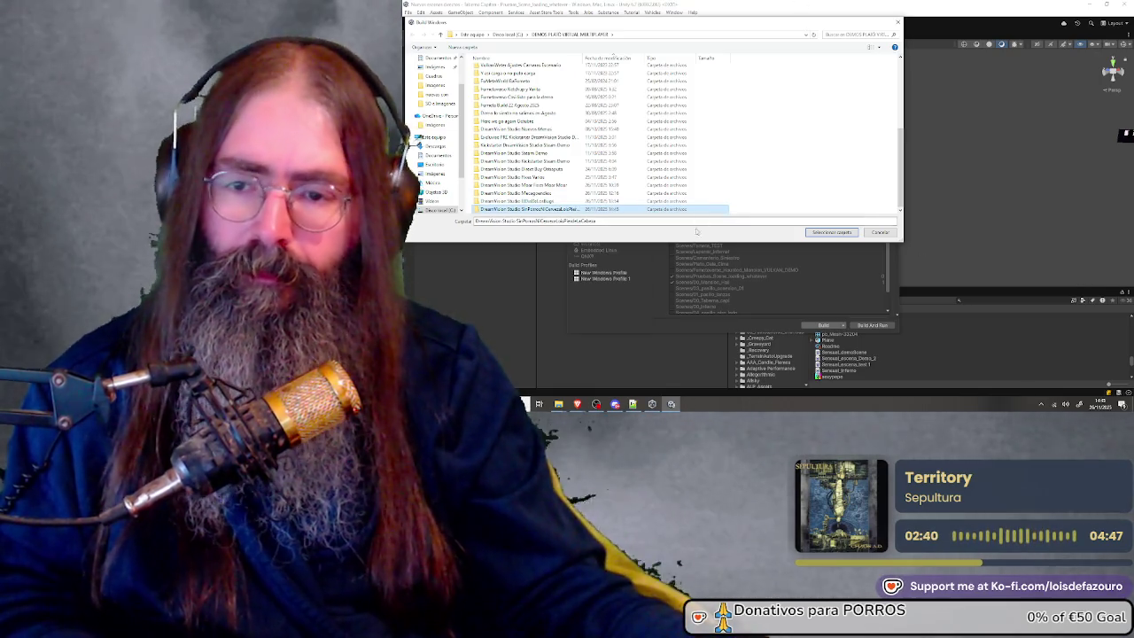
double_click(560, 211)
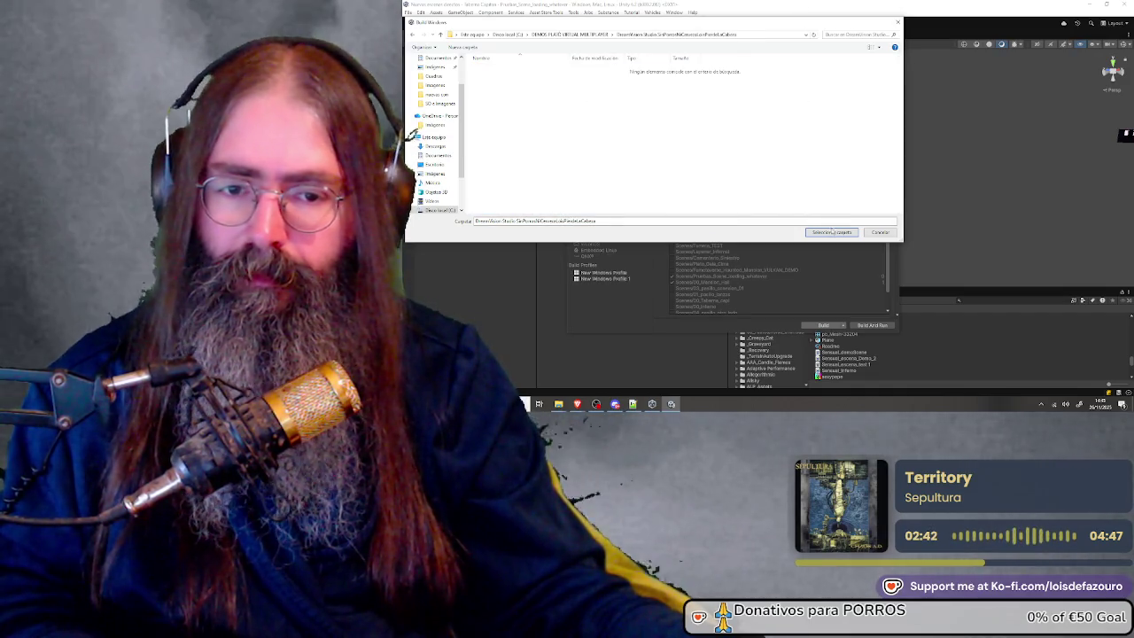
click(831, 231)
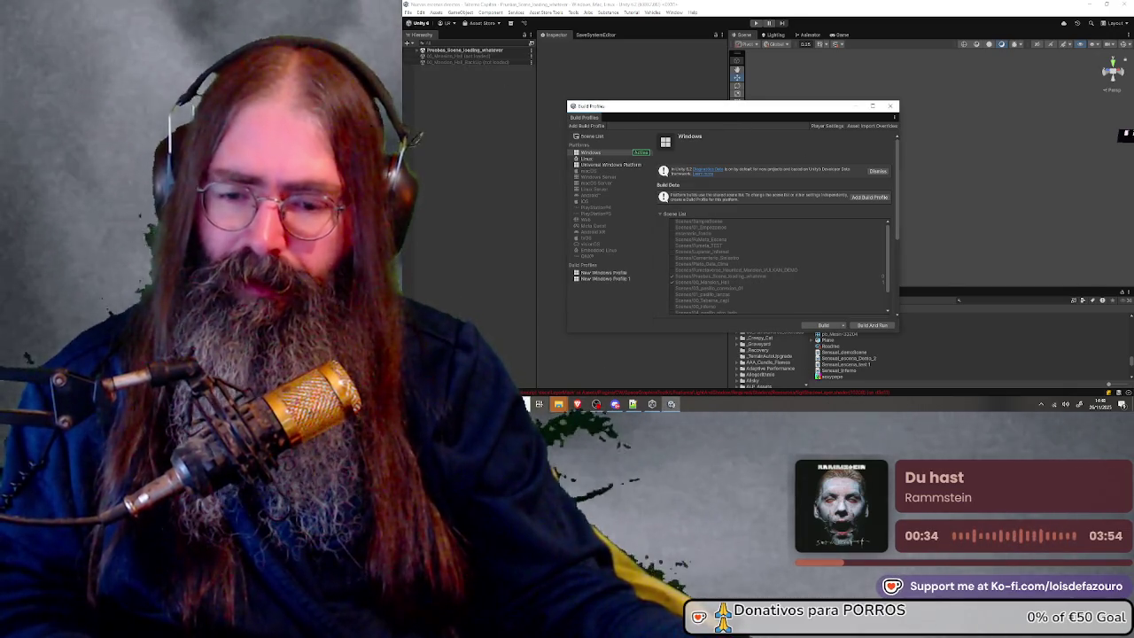
Bring the build output folder window forward, then the DreamVisionDemoSaves folder window
mouse_move(558, 404)
click(976, 382)
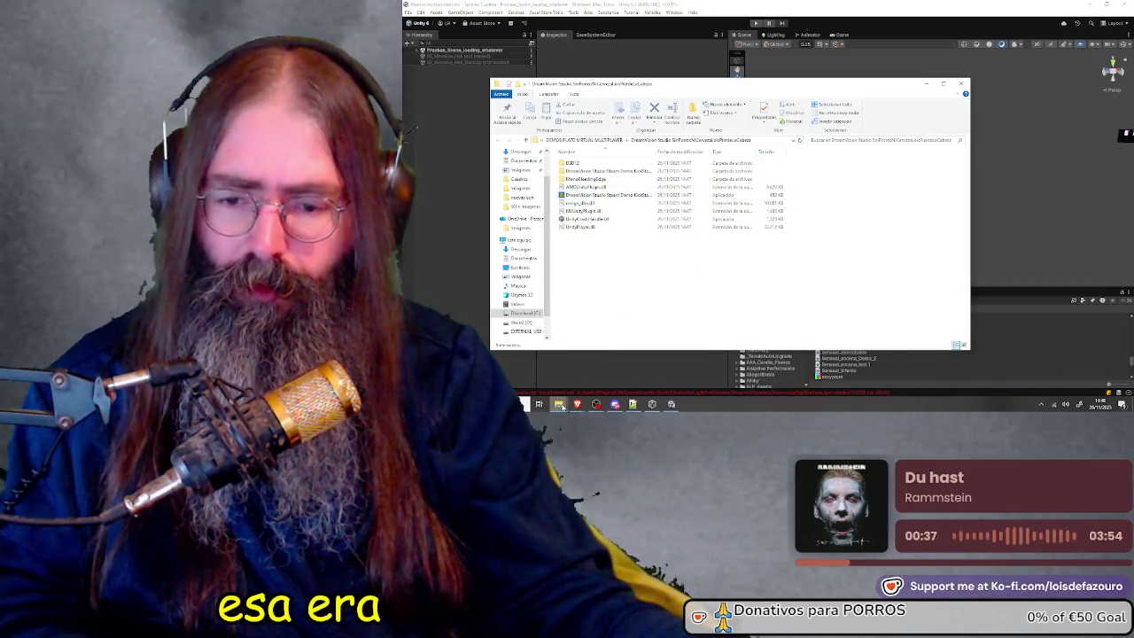
mouse_move(563, 408)
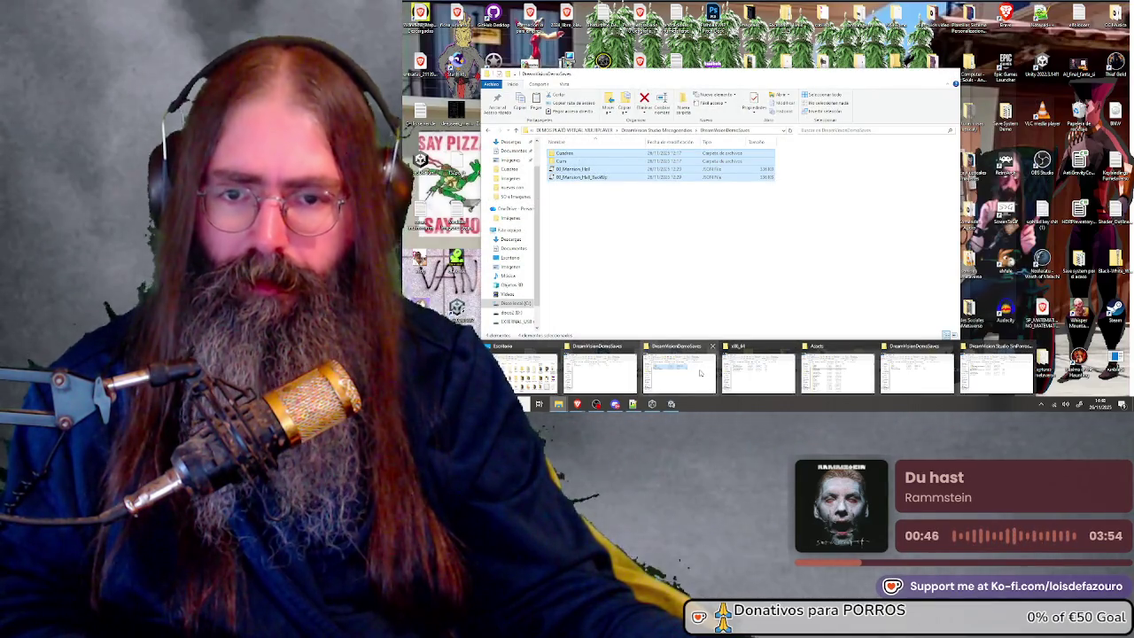
click(700, 373)
Select the save files, go up to DreamVision Studio, then select the demo application in the build folder
drag(671, 255, 552, 148)
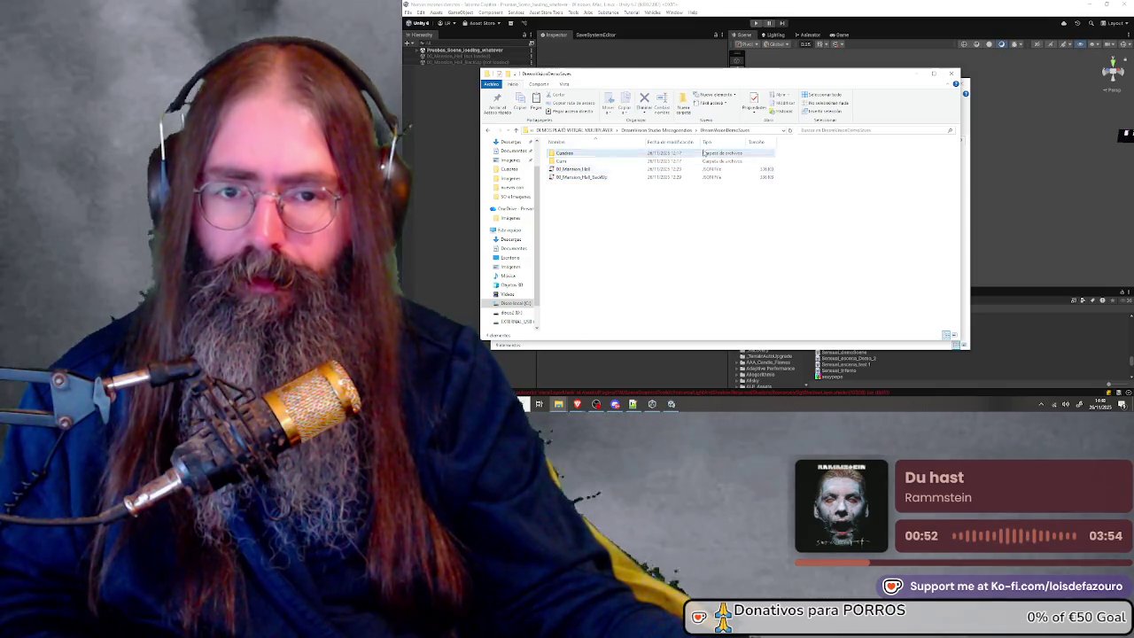
click(658, 130)
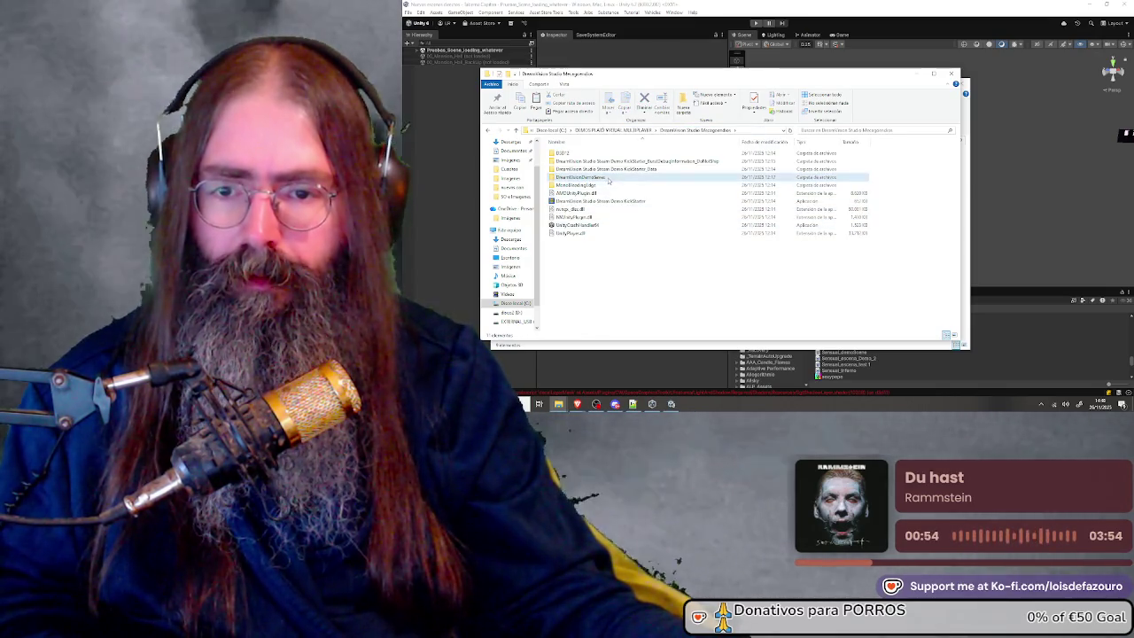
mouse_move(559, 404)
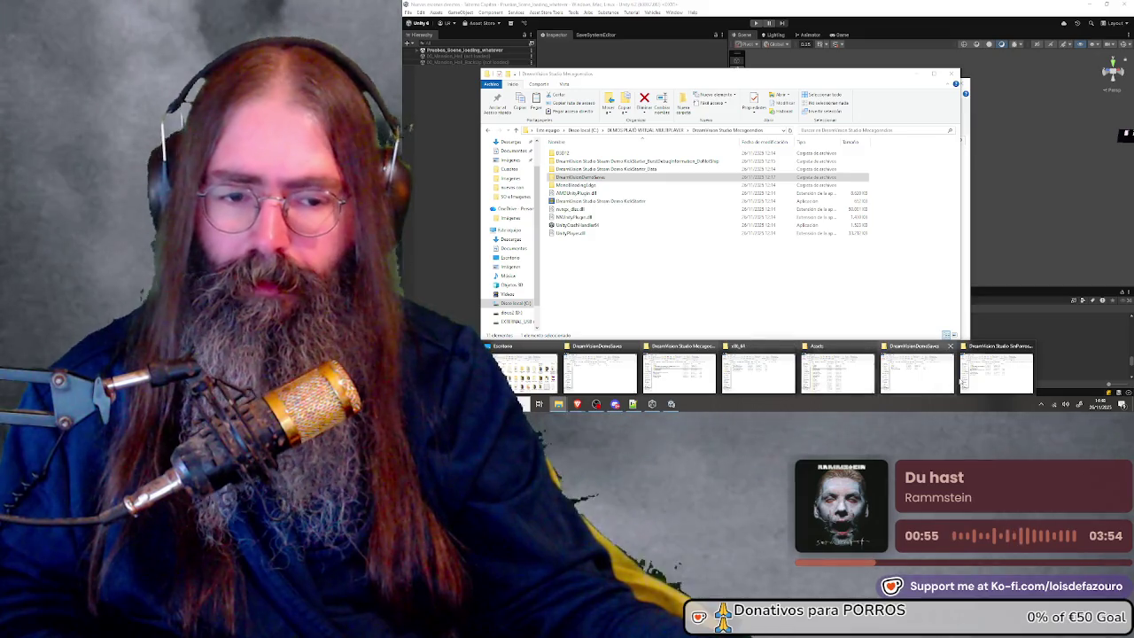
click(984, 372)
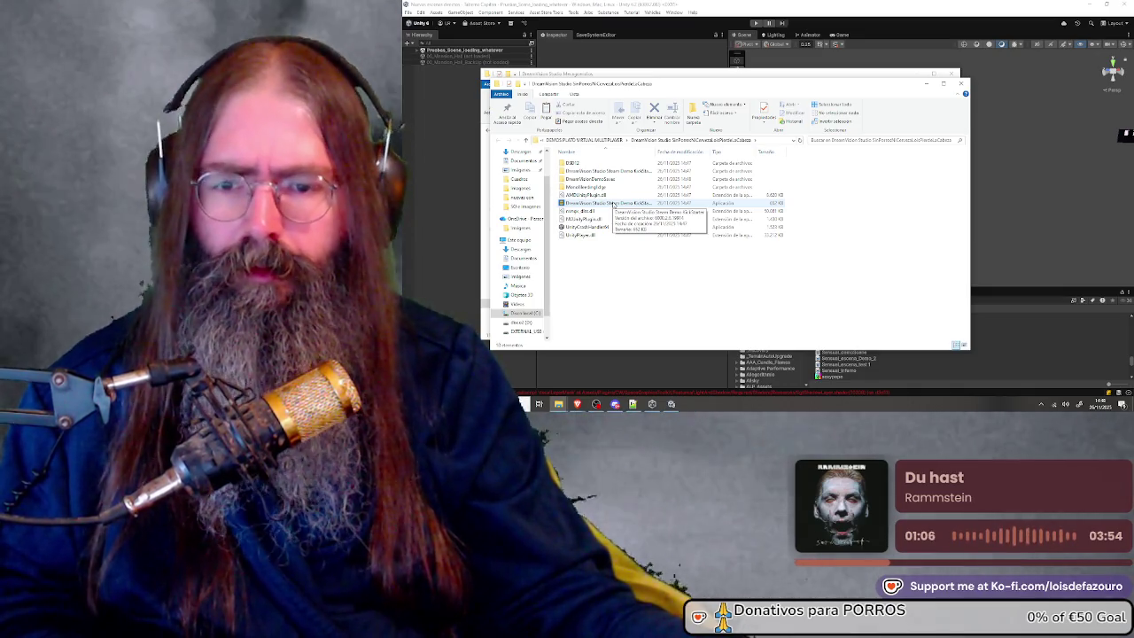
click(618, 205)
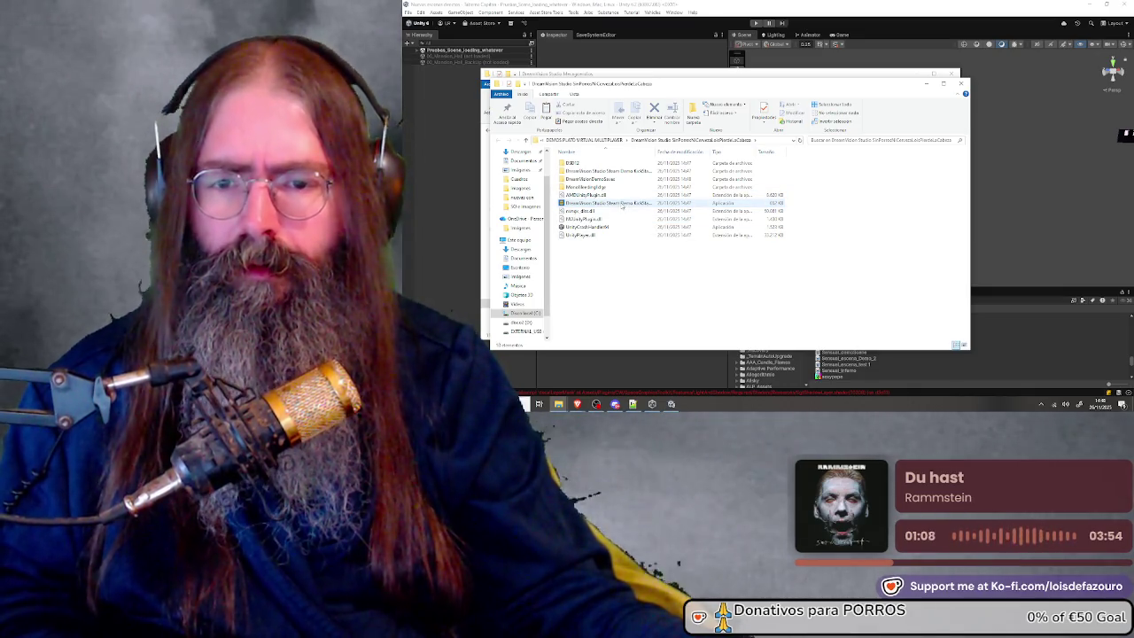
click(623, 205)
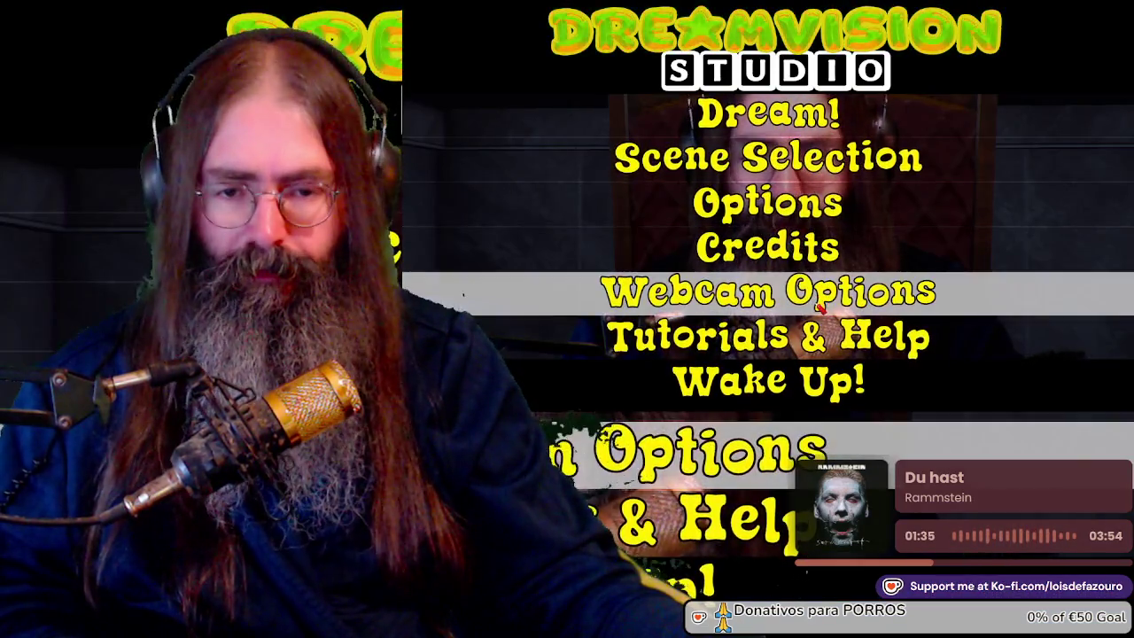
Play the Demo Dream scene from Scene Selection, then go Back and open the Wake Up! menu
click(824, 164)
click(822, 166)
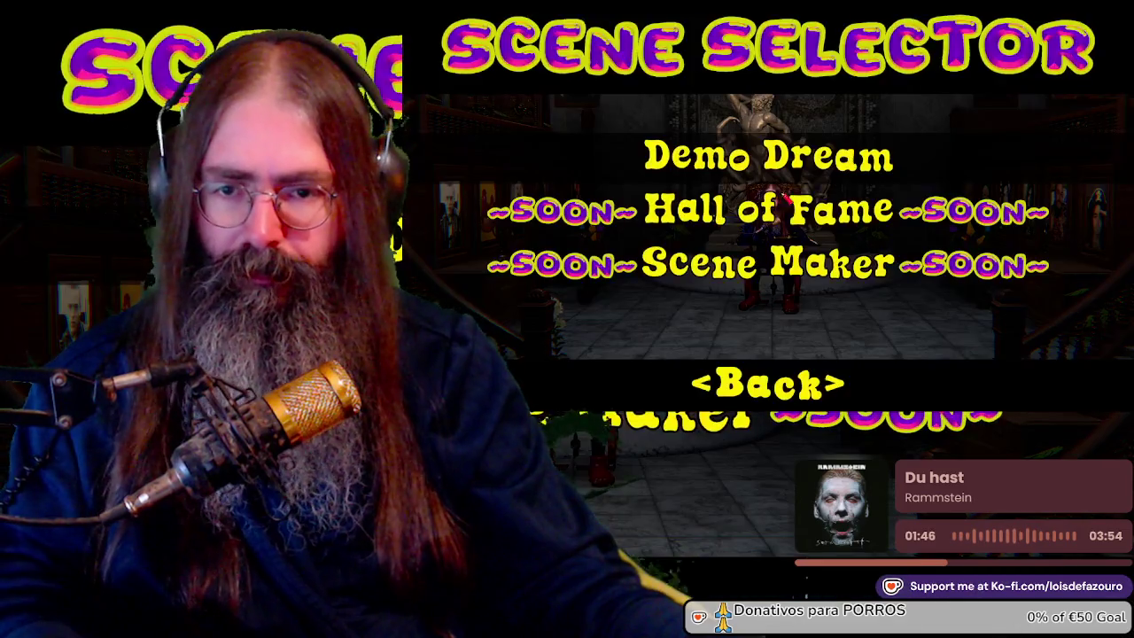
click(789, 390)
click(789, 390)
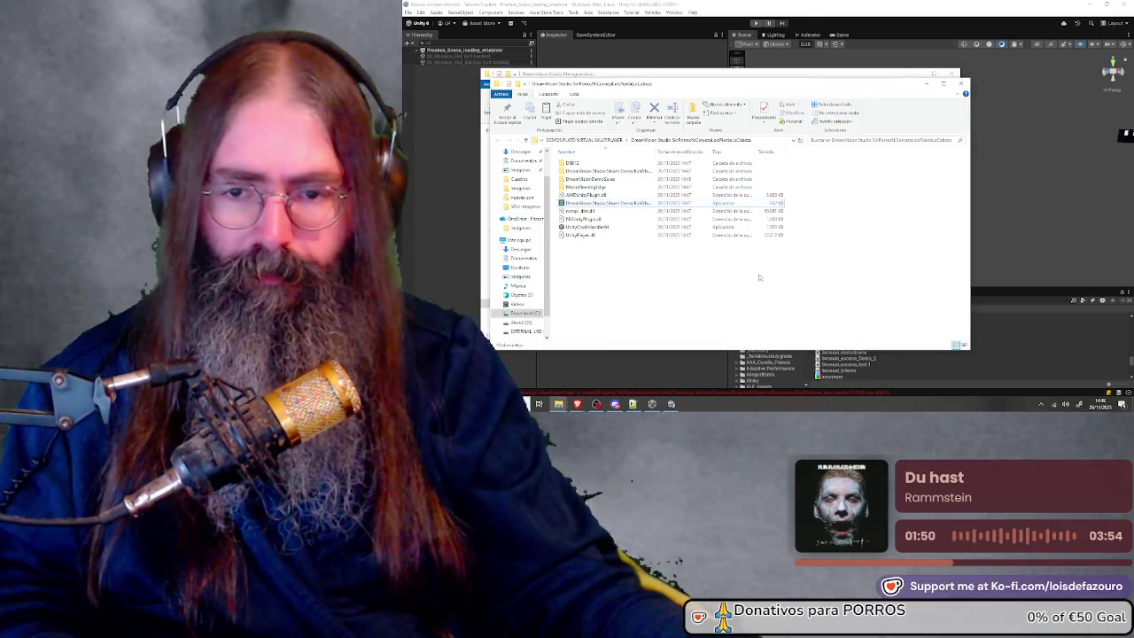
Zip the newest DreamVision Studio build folder in DEMOS PLATO VIRTUAL MULTIPLAYER with 7-Zip
click(605, 141)
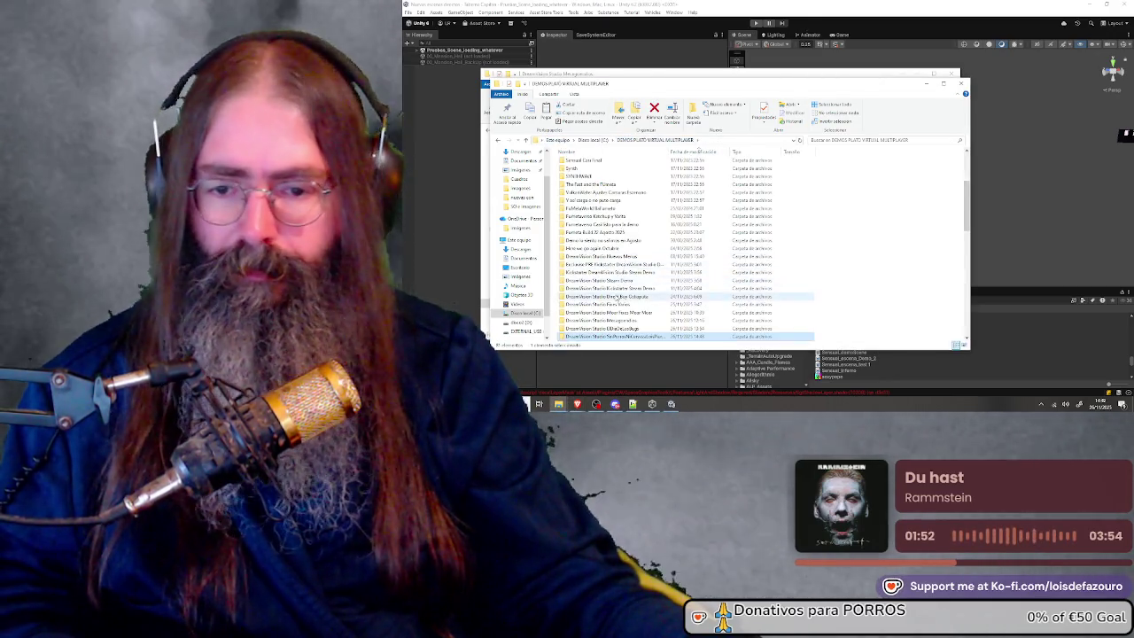
click(612, 240)
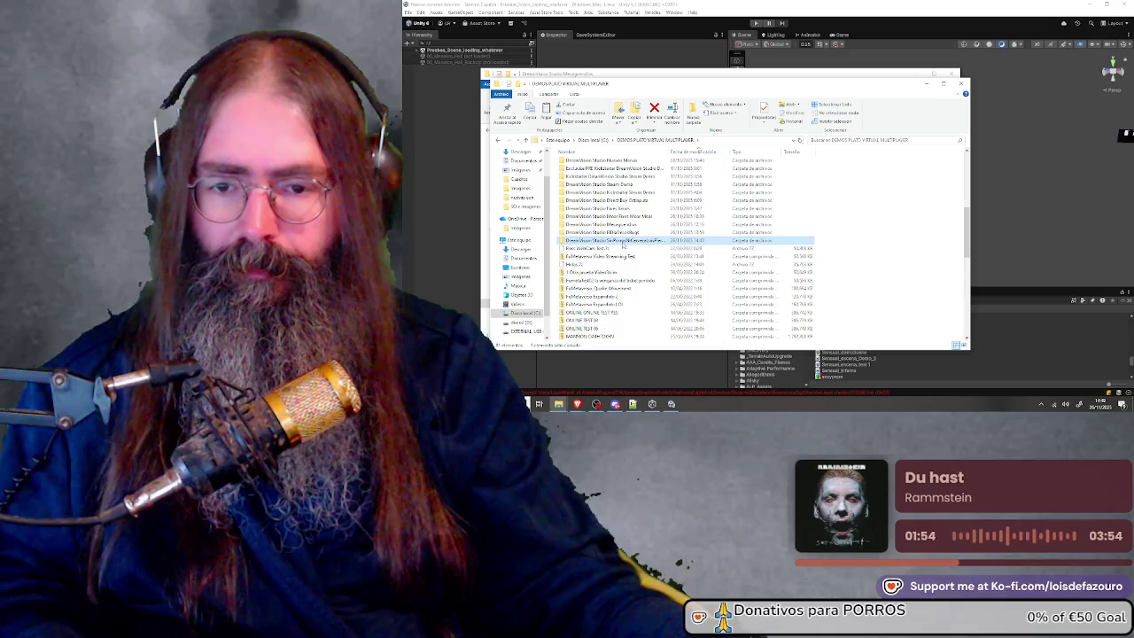
right_click(620, 240)
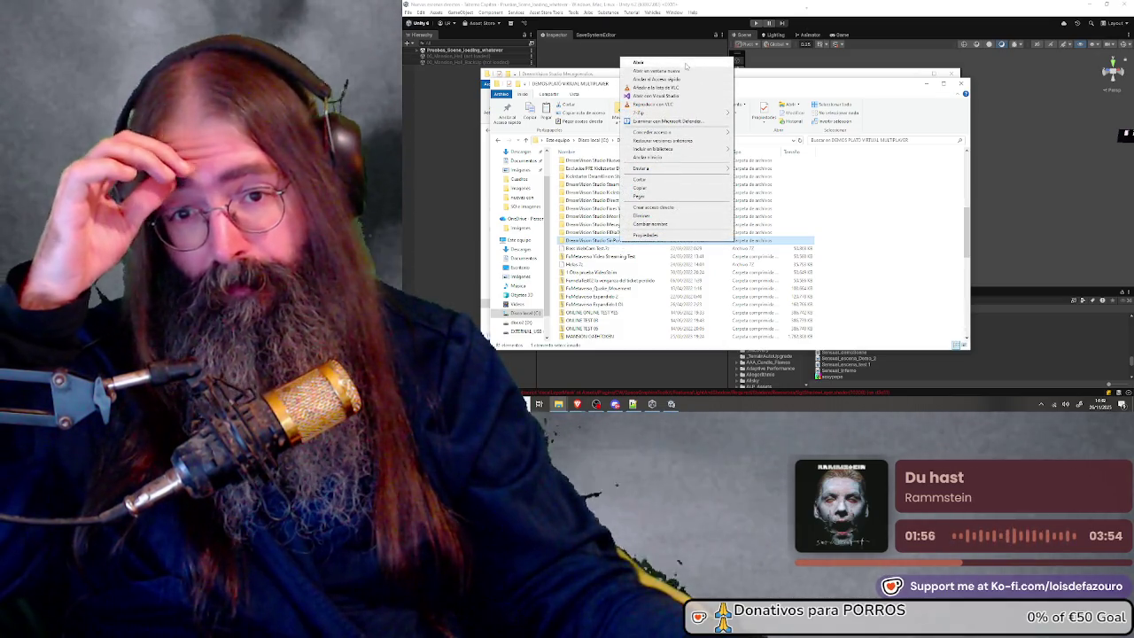
mouse_move(656, 113)
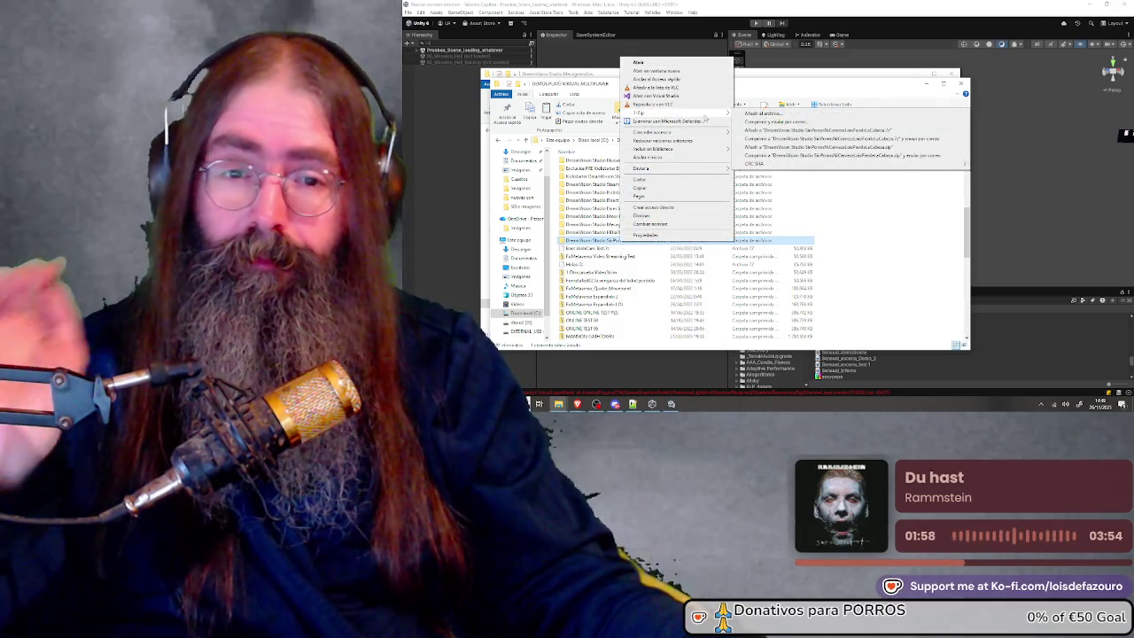
click(868, 147)
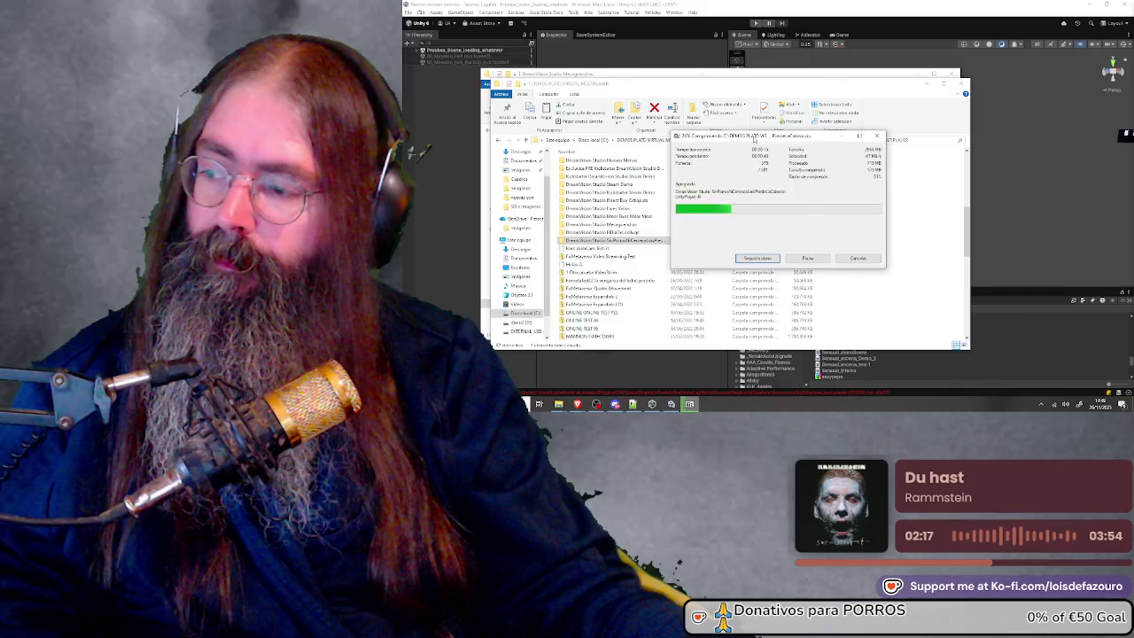
Wait for 7-Zip to finish compressing the build folder, checking its progress window
drag(743, 135, 748, 138)
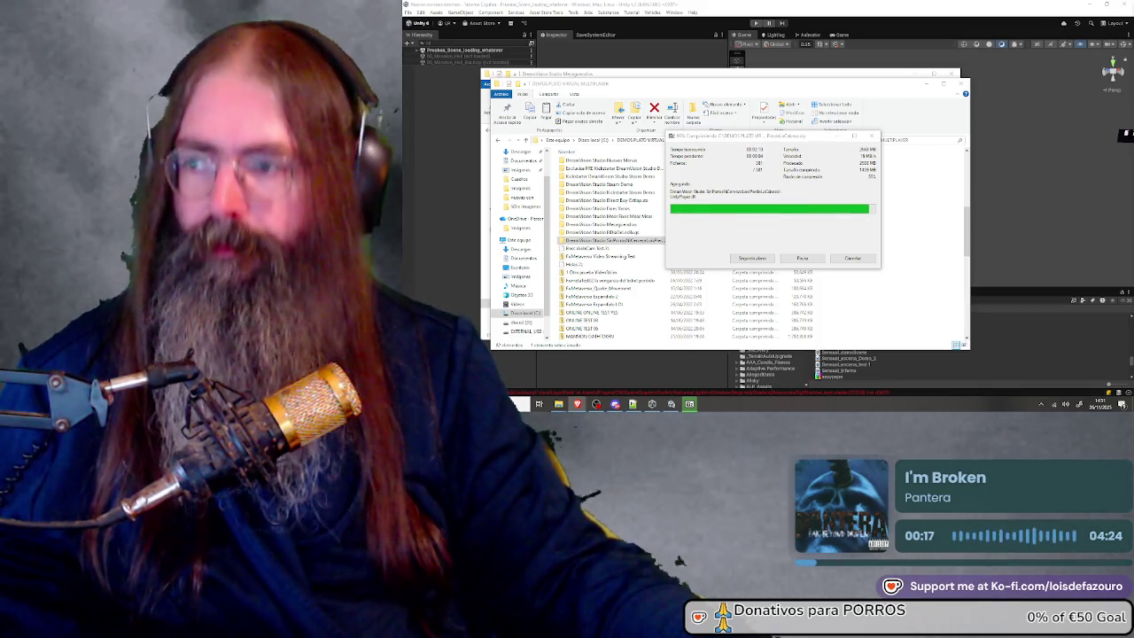
click(784, 139)
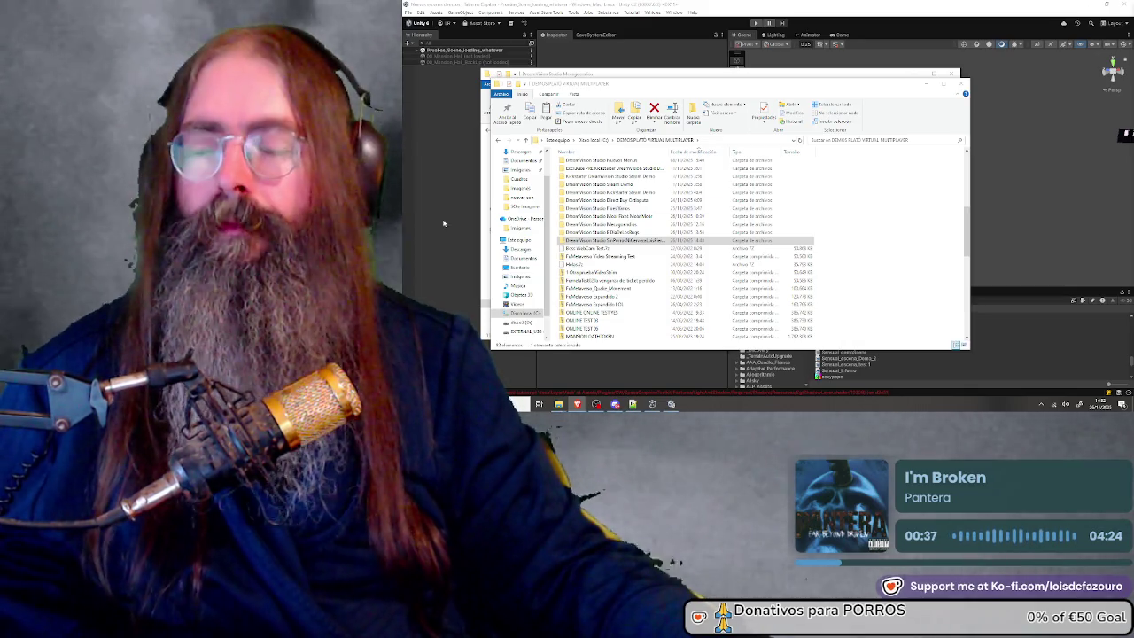
Close the DEMOS folder window and minimize the build folder window to reveal Unity
drag(727, 83, 771, 91)
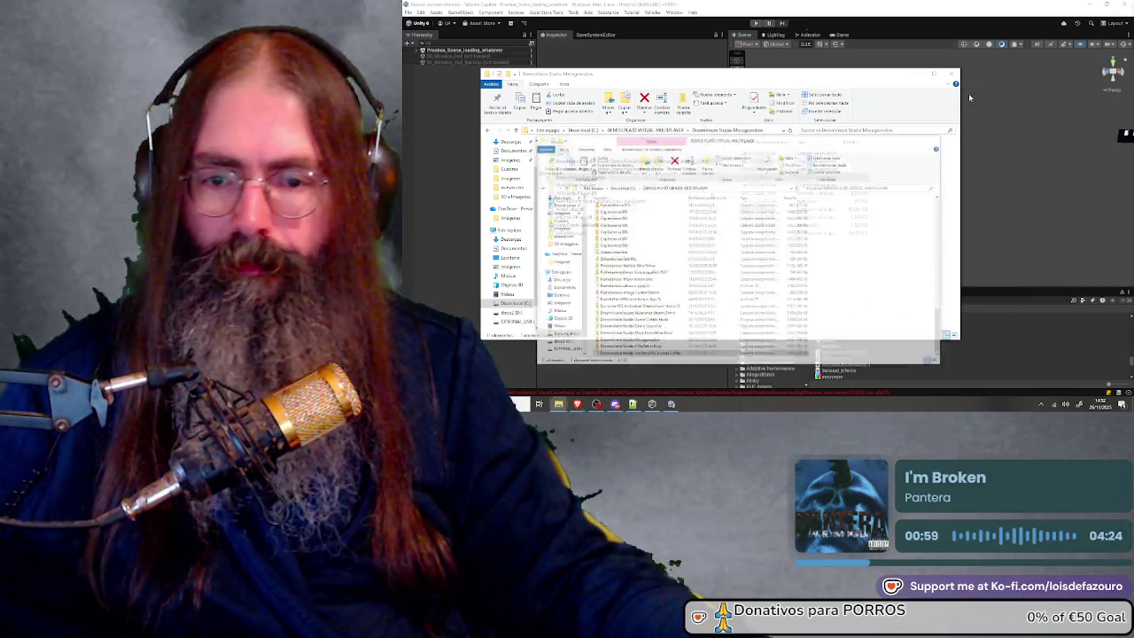
click(970, 93)
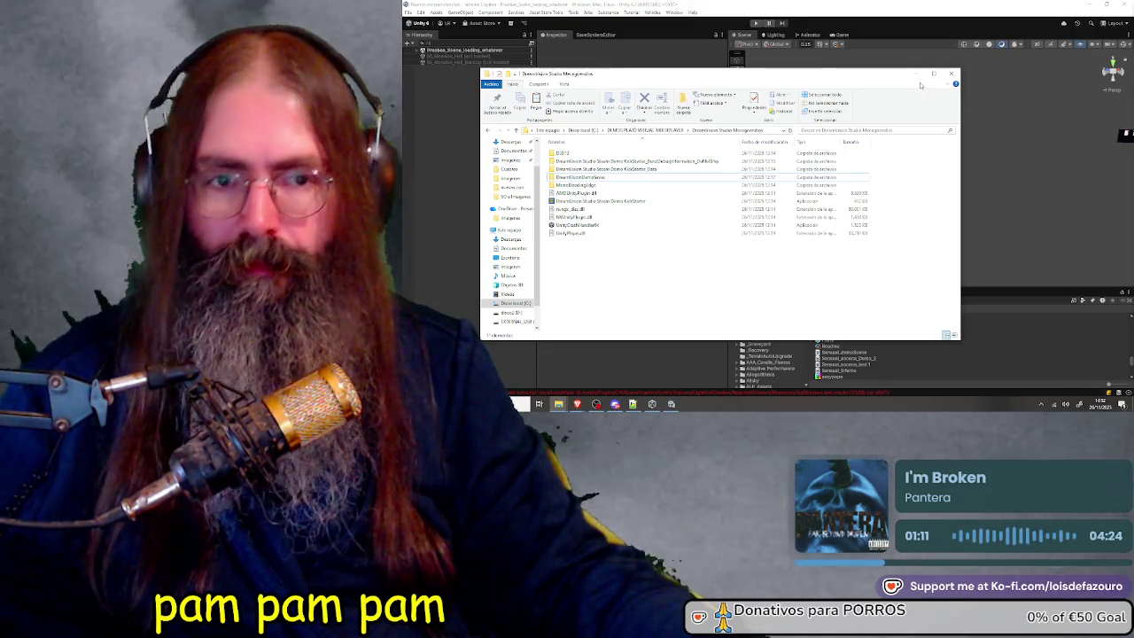
click(920, 74)
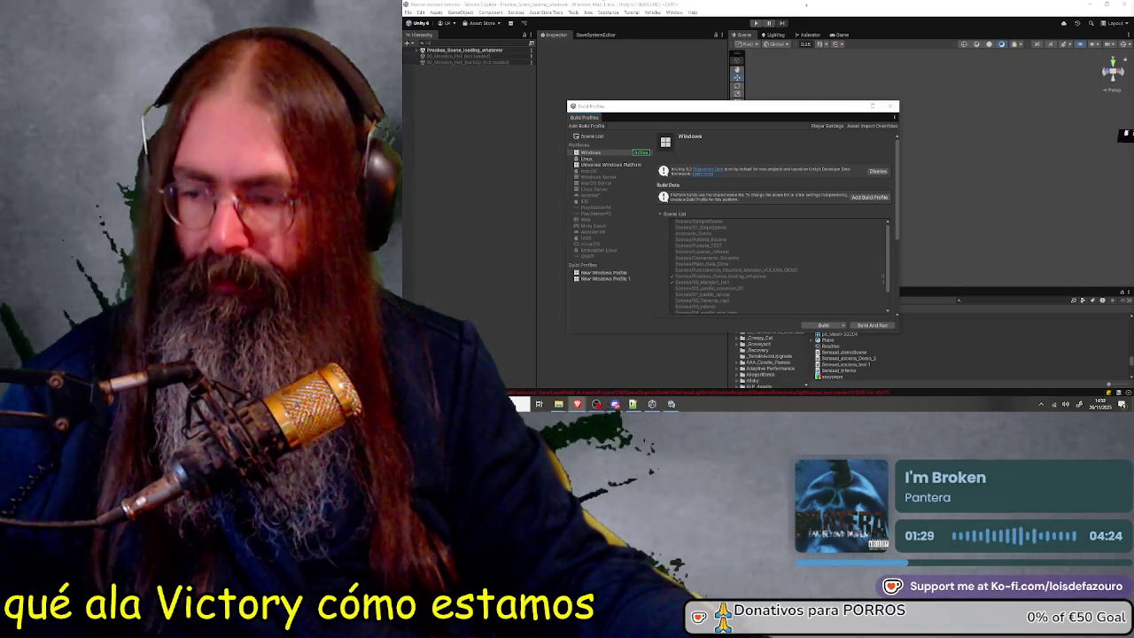
drag(734, 106, 752, 107)
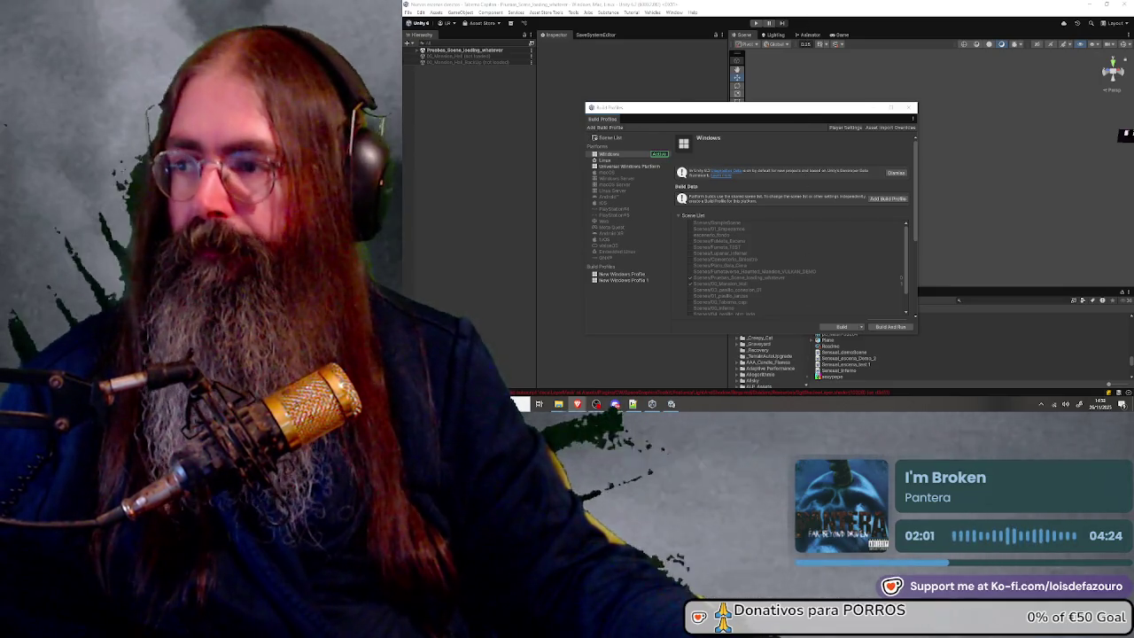
drag(705, 115, 678, 106)
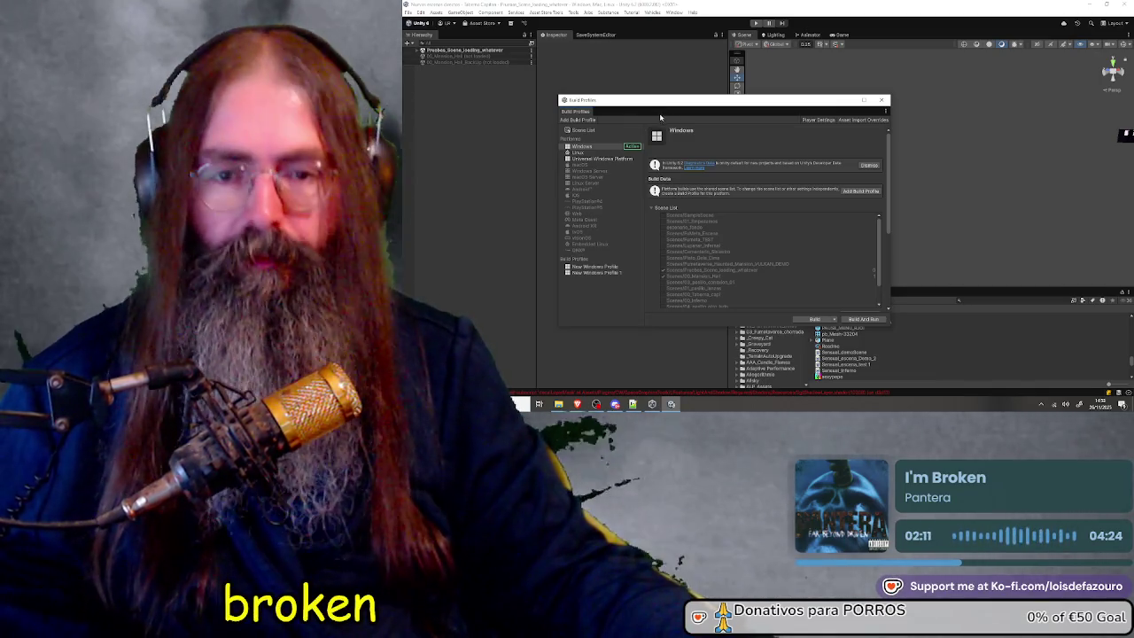
mouse_move(616, 104)
mouse_down()
mouse_move(641, 108)
mouse_move(627, 107)
mouse_up()
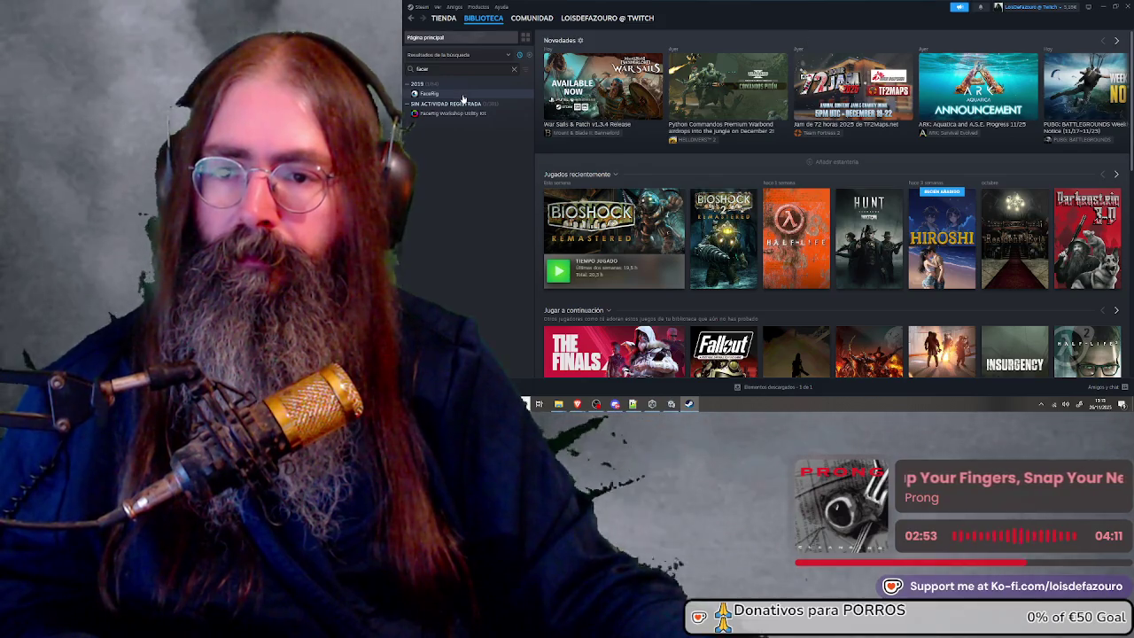
Open the FaceRig page from the library search results
click(462, 94)
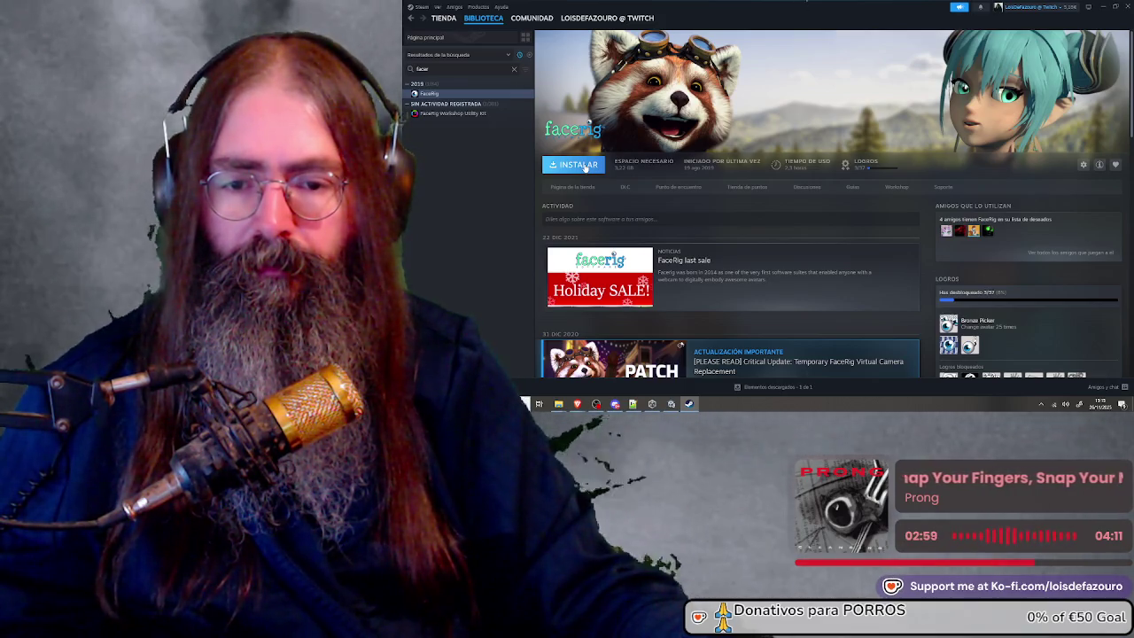
Install FaceRig on the C: drive and accept its licence agreement
click(585, 166)
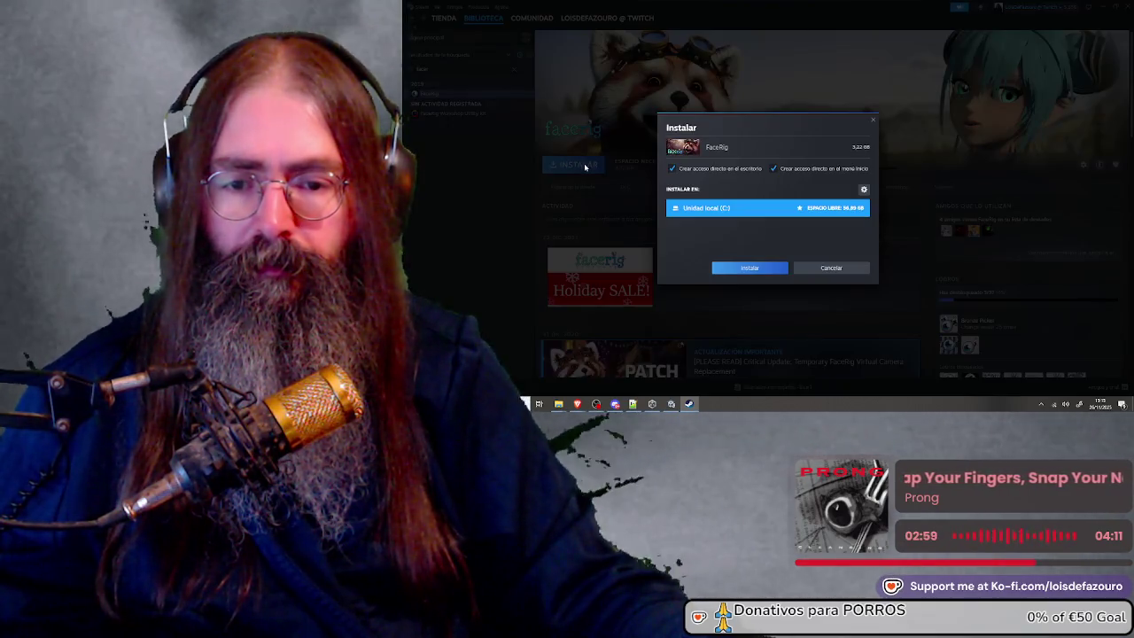
click(773, 269)
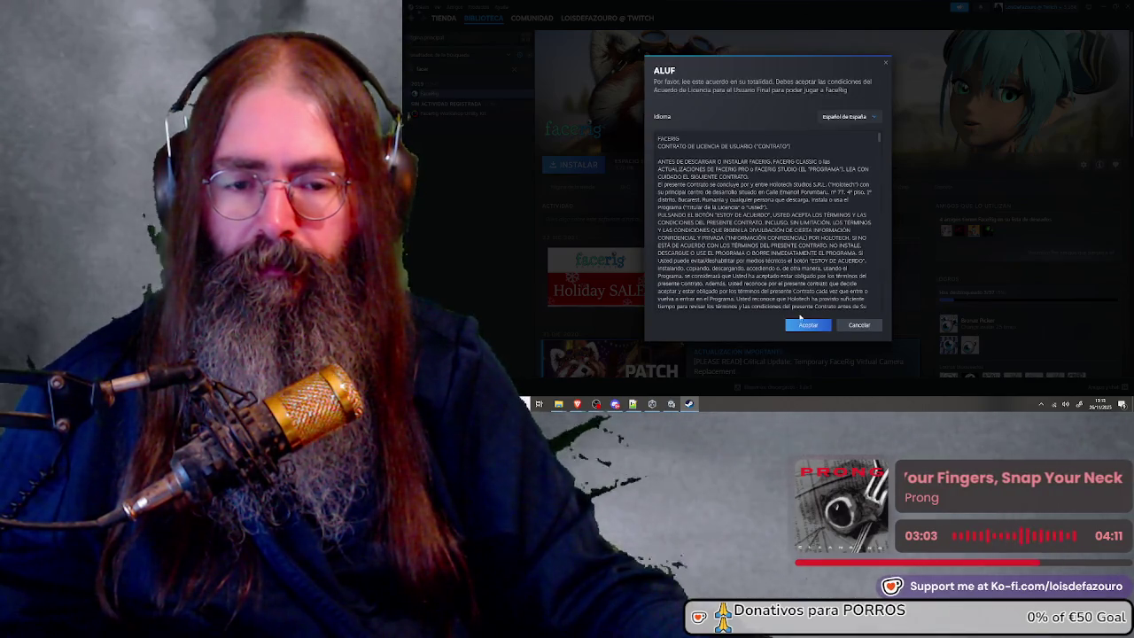
click(802, 325)
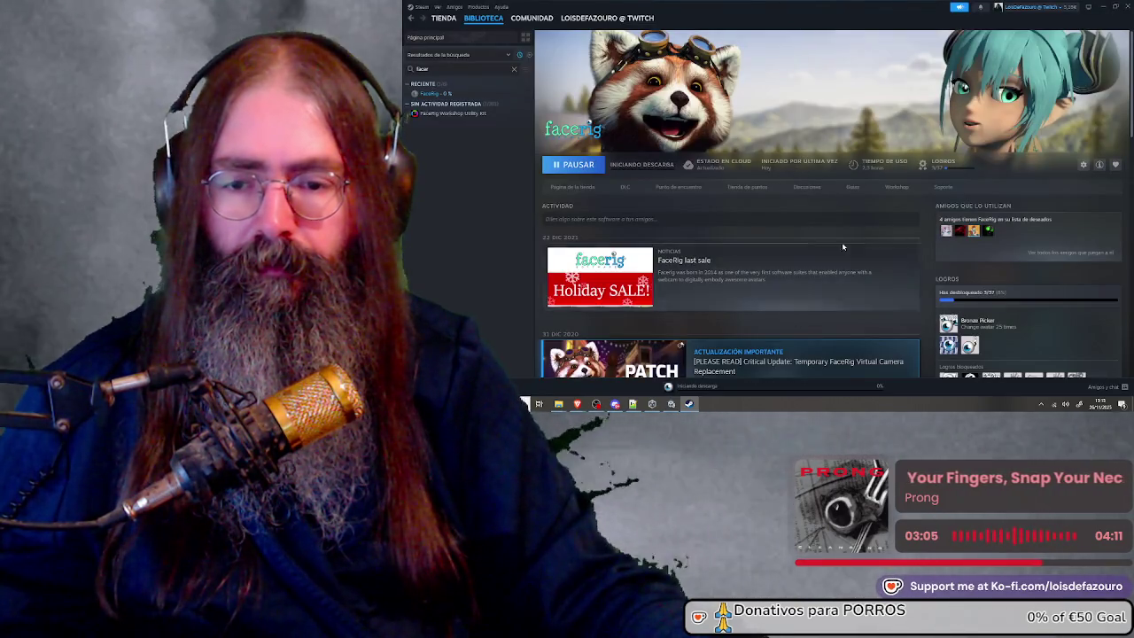
Read and close the FaceRig critical update patch notes
scroll(860, 247, down, 2)
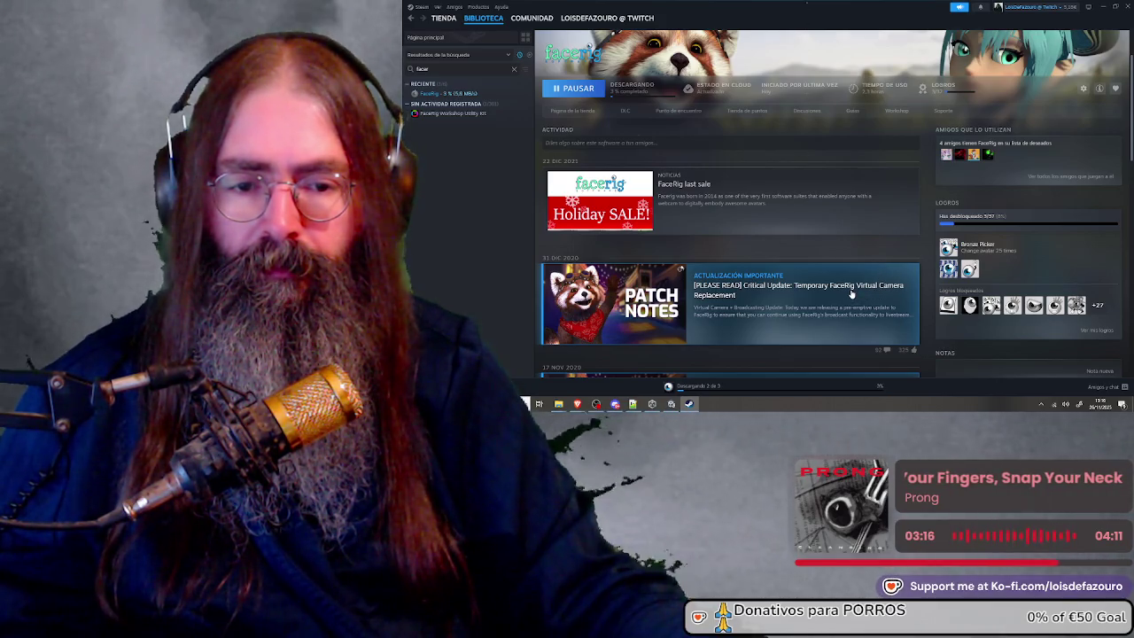
click(852, 289)
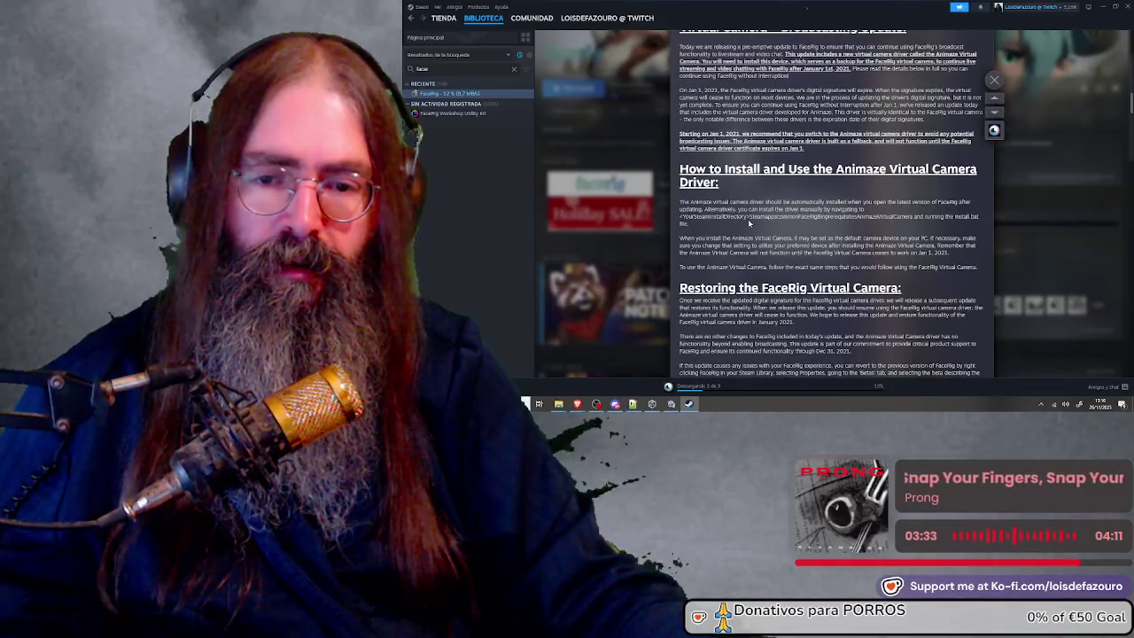
scroll(844, 209, down, 3)
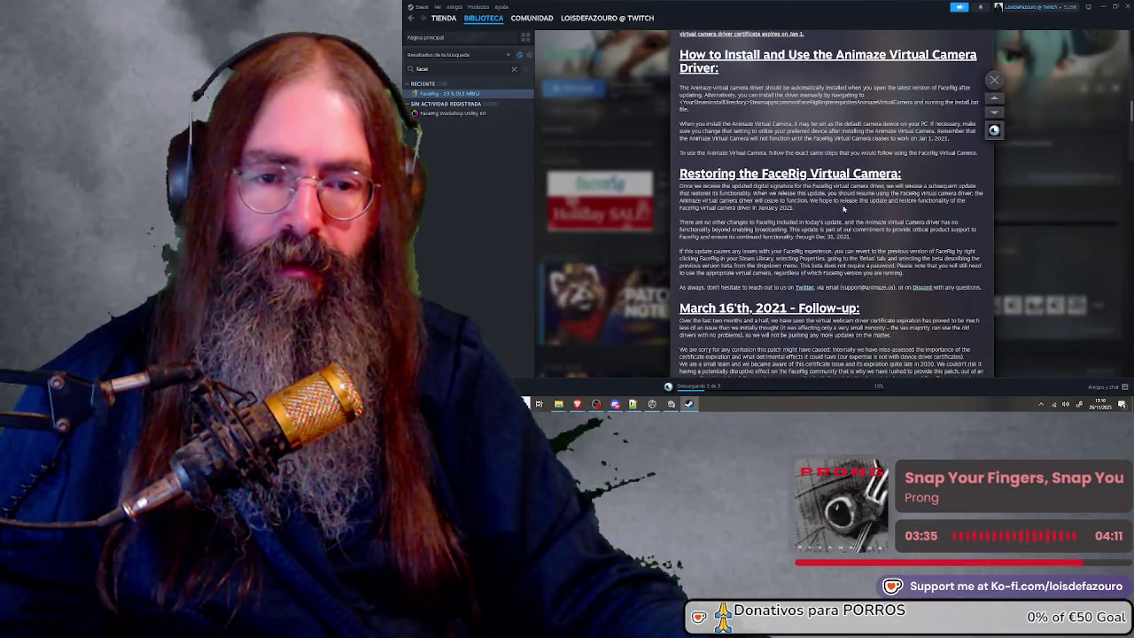
scroll(858, 175, up, 4)
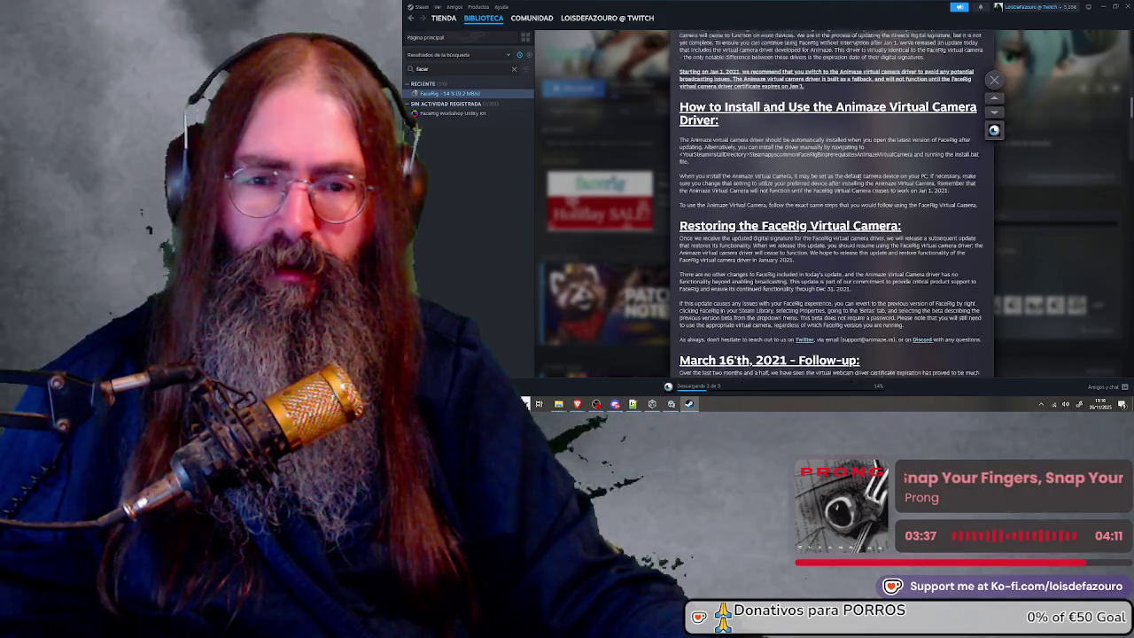
click(993, 80)
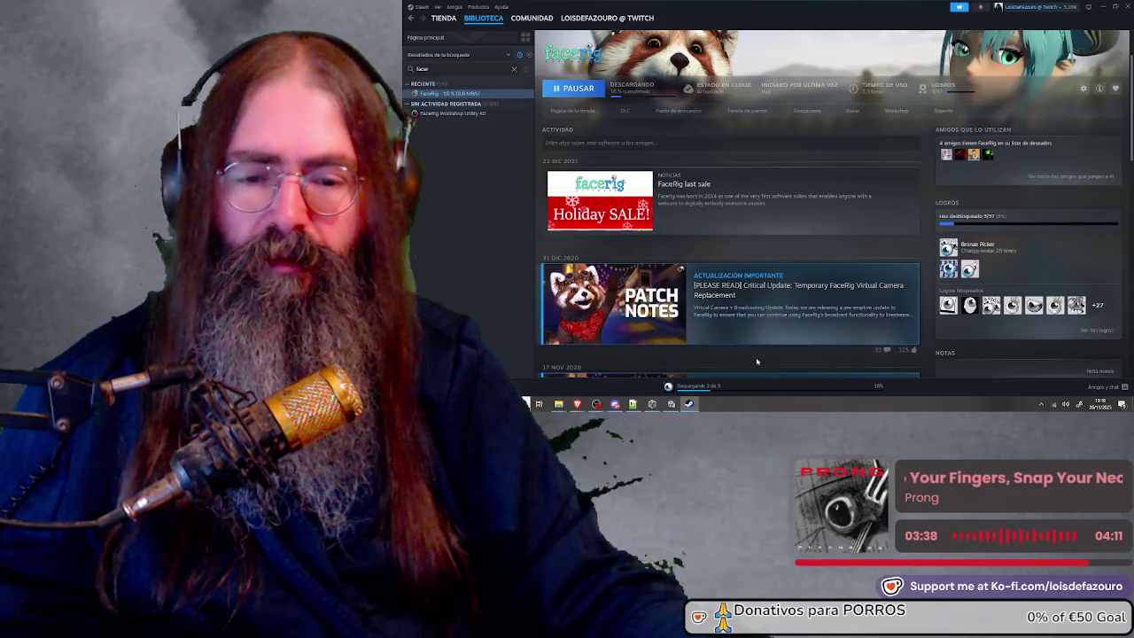
Pause the FaceRig download at 18%, then uninstall FaceRig from the library home
click(698, 386)
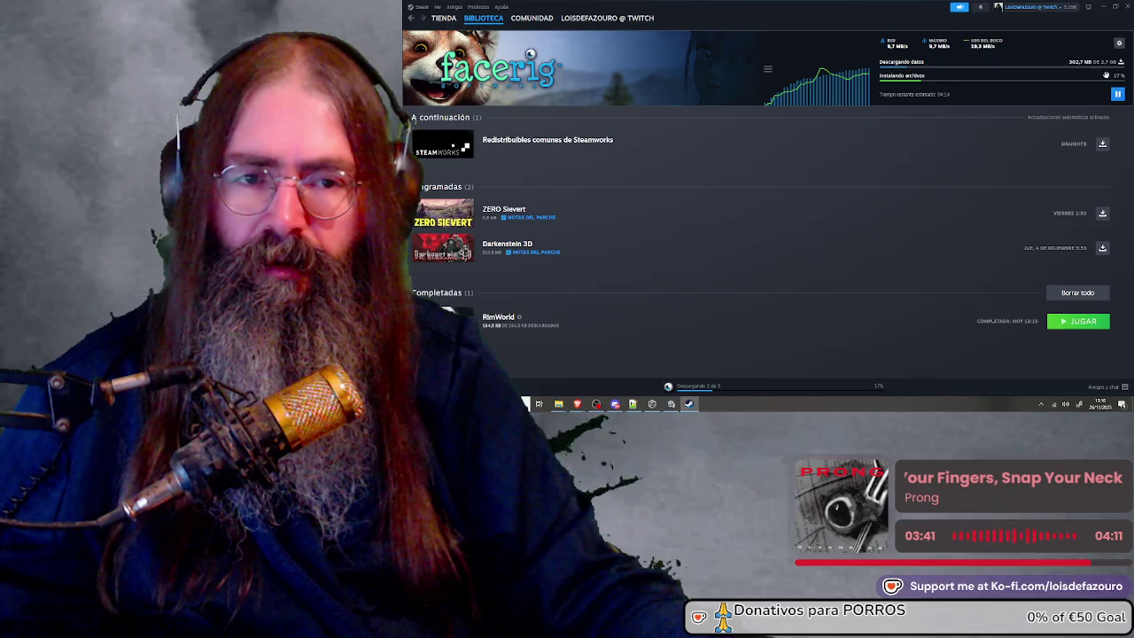
click(1117, 94)
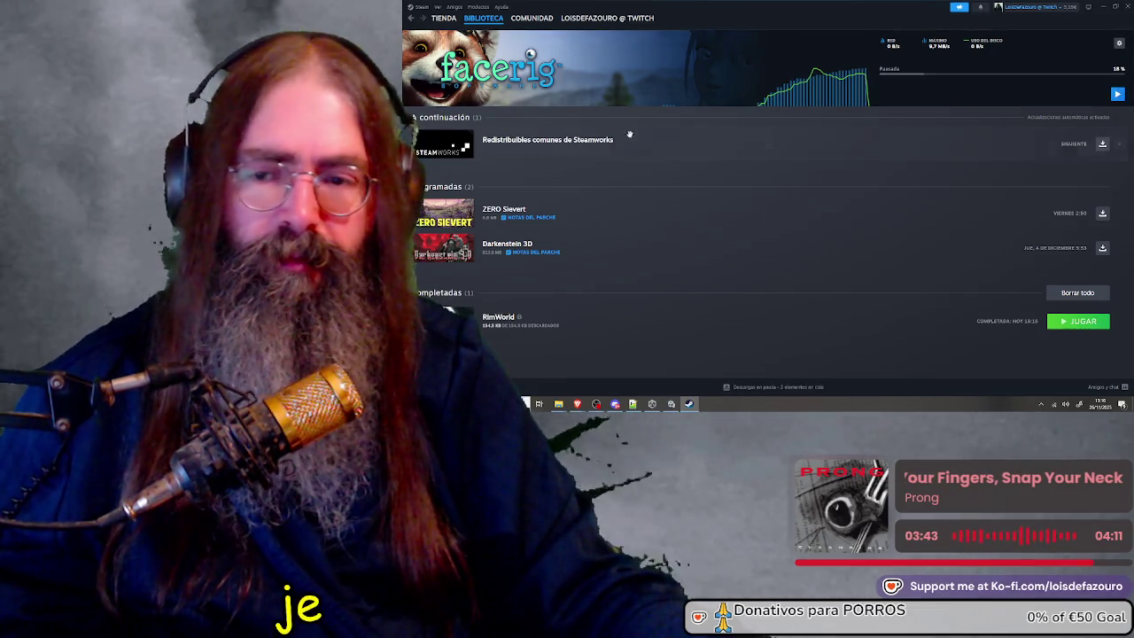
click(472, 18)
right_click(473, 95)
mouse_move(497, 140)
click(574, 192)
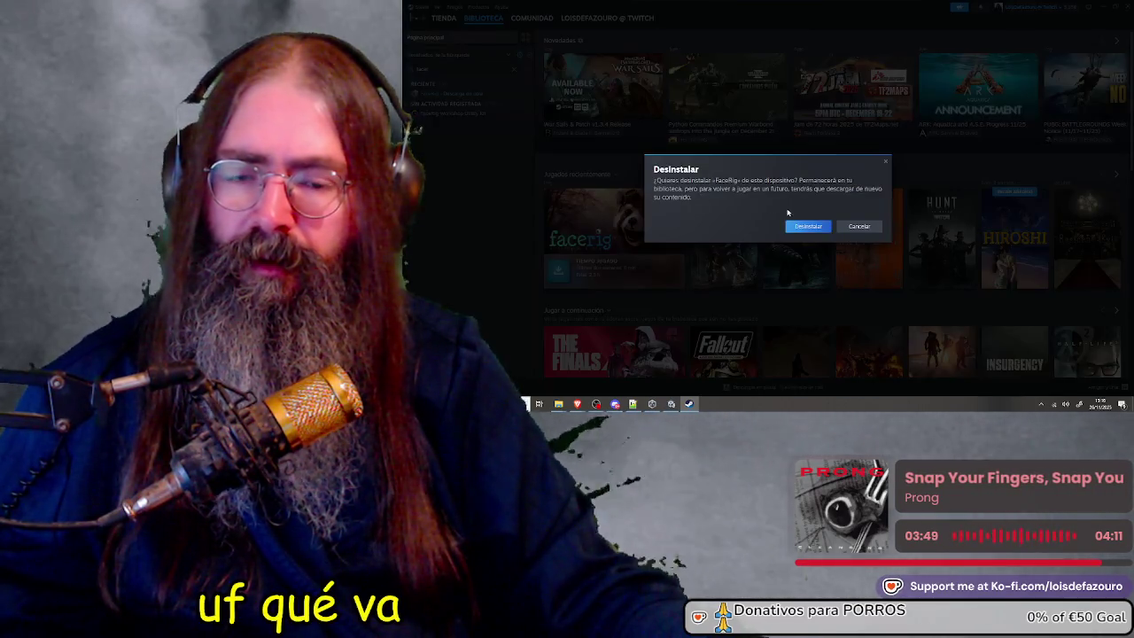
click(815, 227)
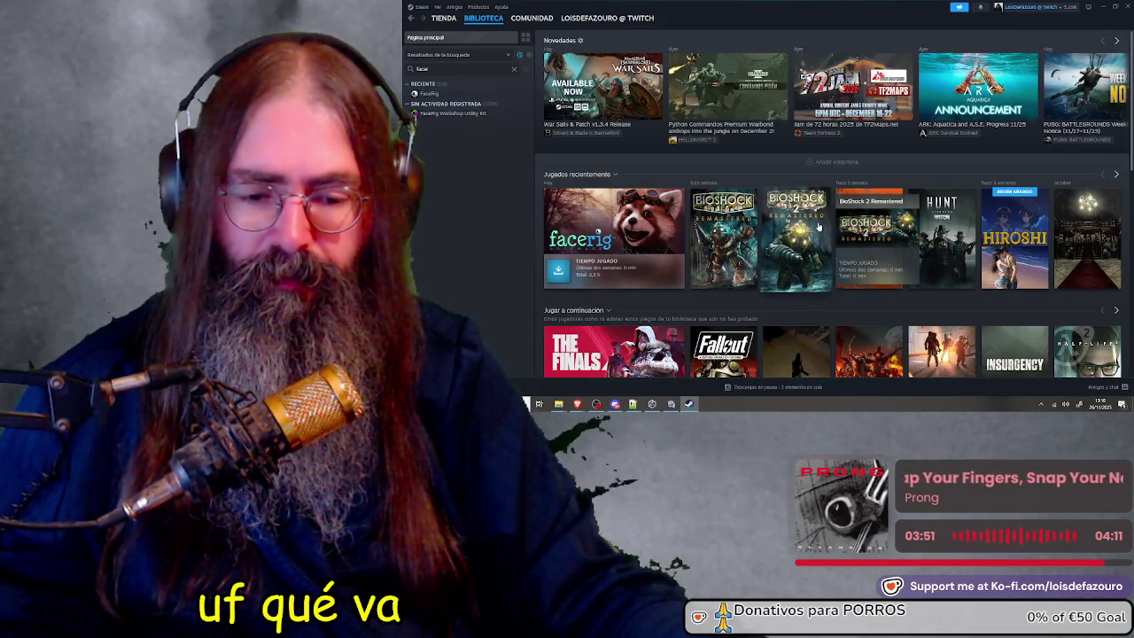
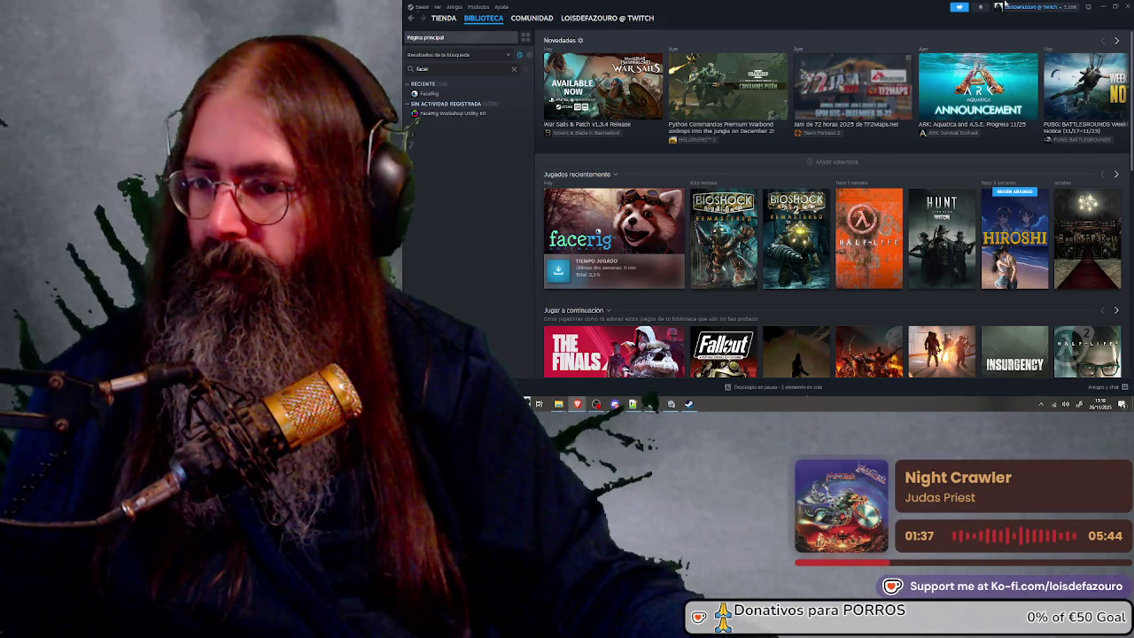
Close the Steam game library window to bring the Unity editor back into view
click(1128, 6)
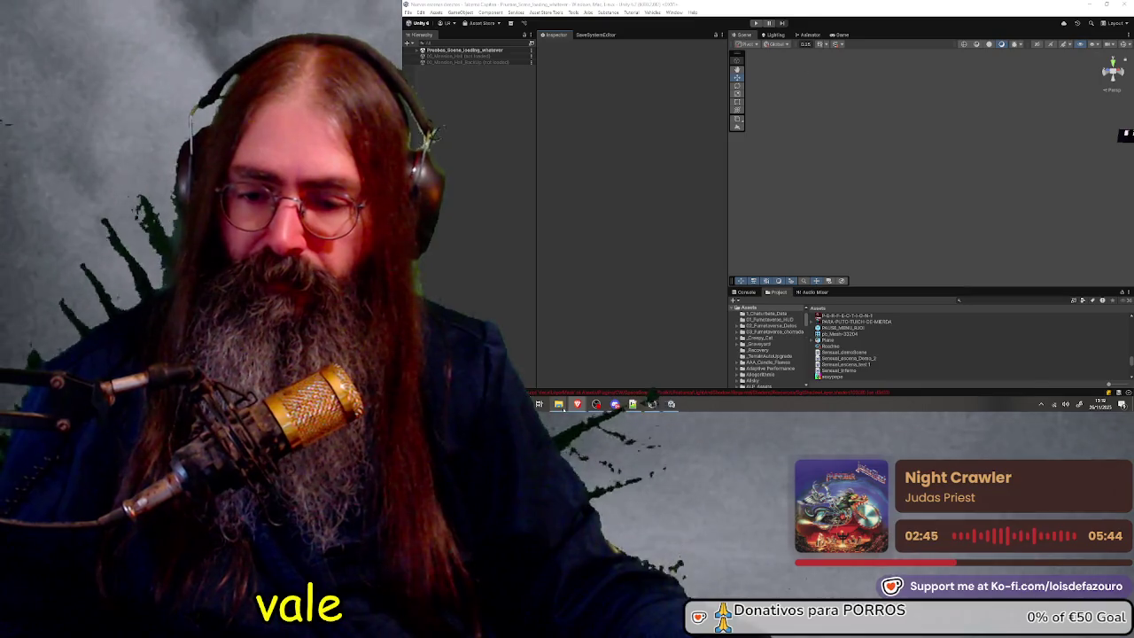
Bring the DEMOS PLATO VIRTUAL MULTIPLAYER folder window forward from the taskbar
mouse_move(558, 404)
mouse_move(597, 369)
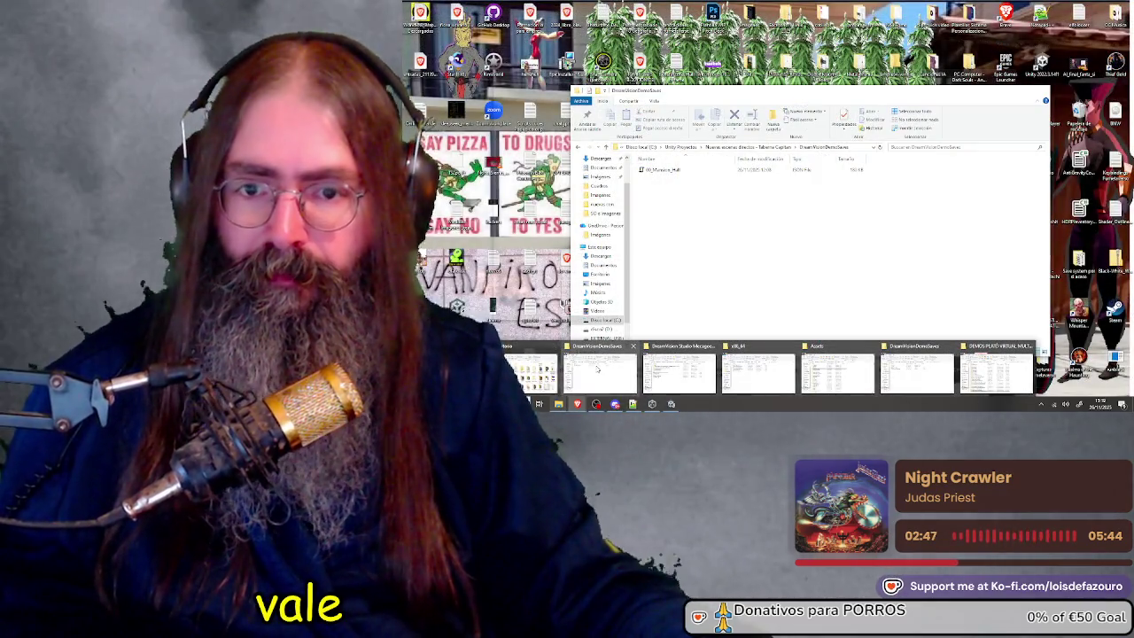
mouse_move(696, 372)
mouse_move(768, 373)
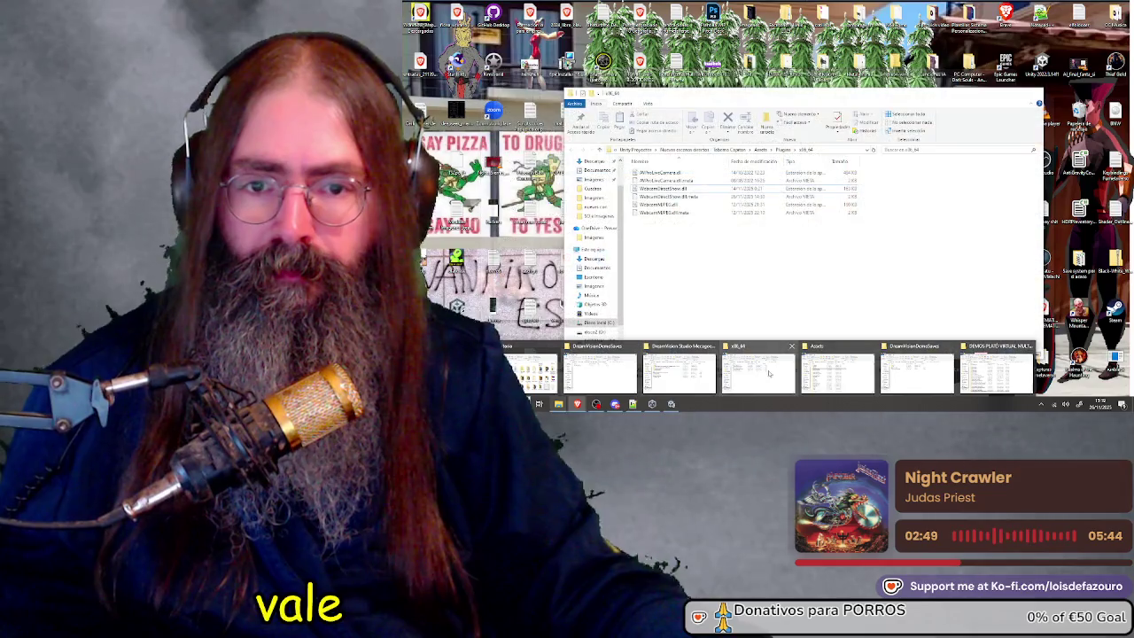
mouse_move(841, 376)
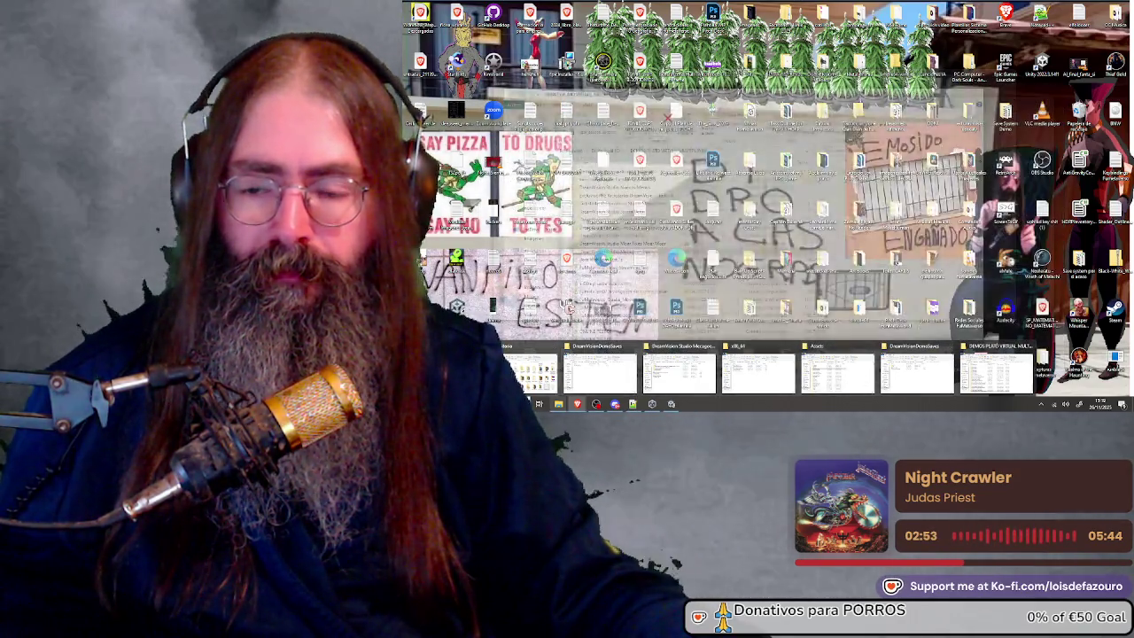
mouse_move(997, 372)
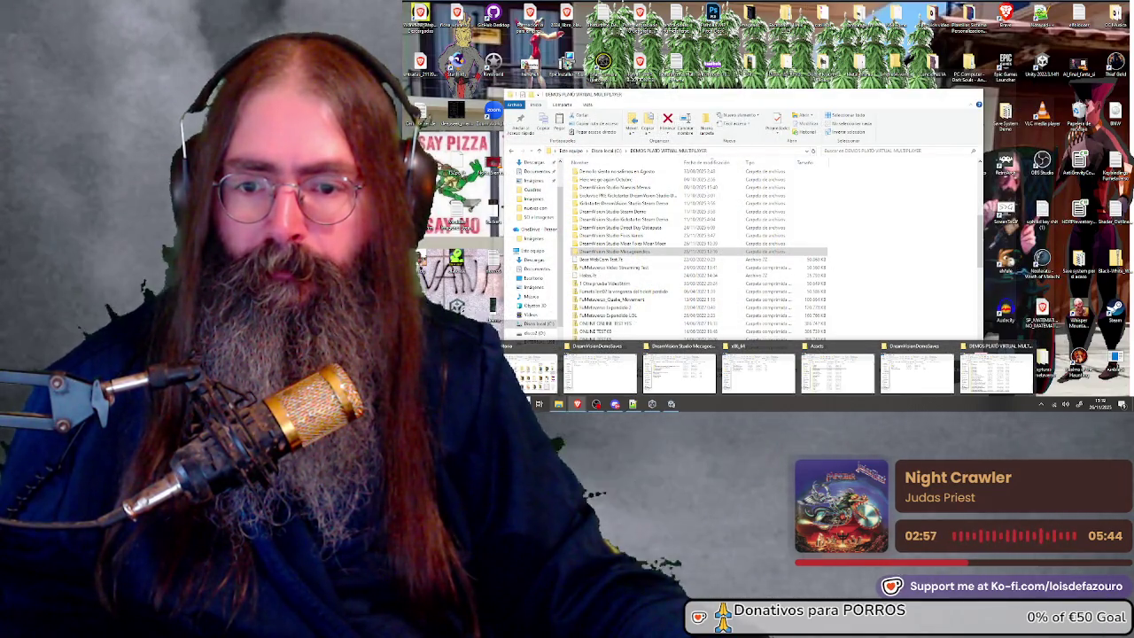
click(997, 372)
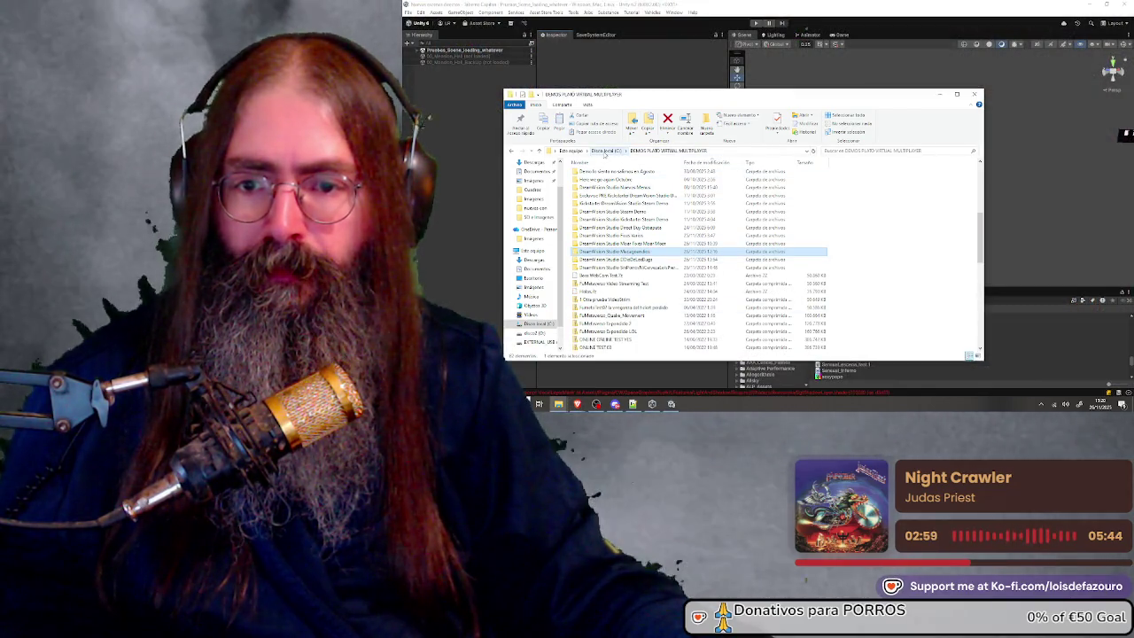
Browse ProgramData and Archivos de programa (x86) on Disco local (C:), ending at the drive's top level
click(605, 150)
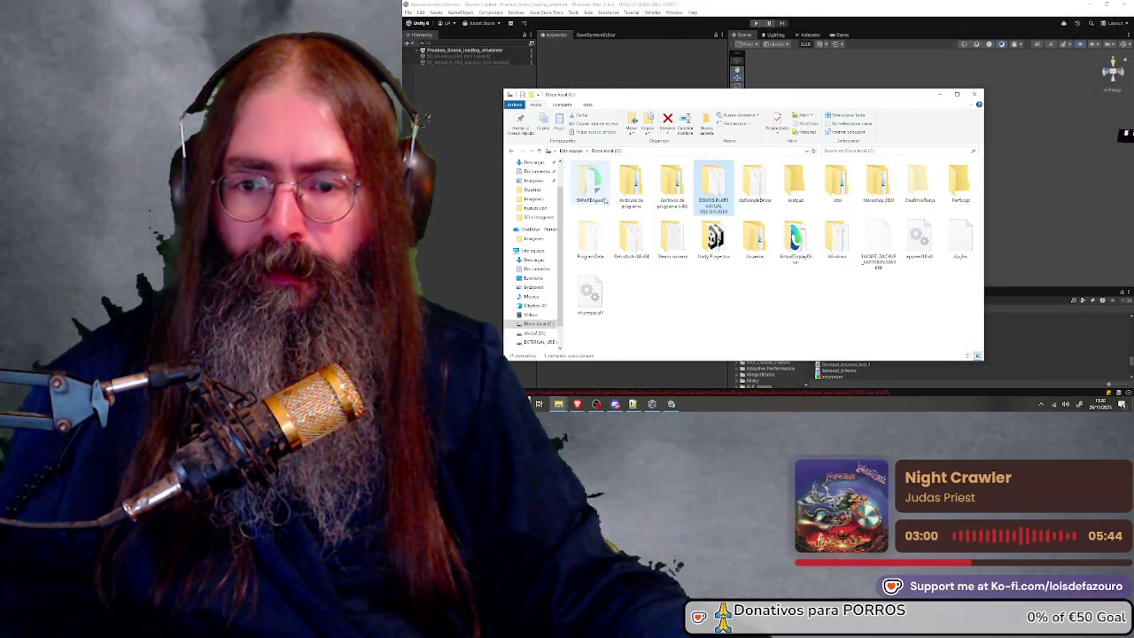
double_click(599, 236)
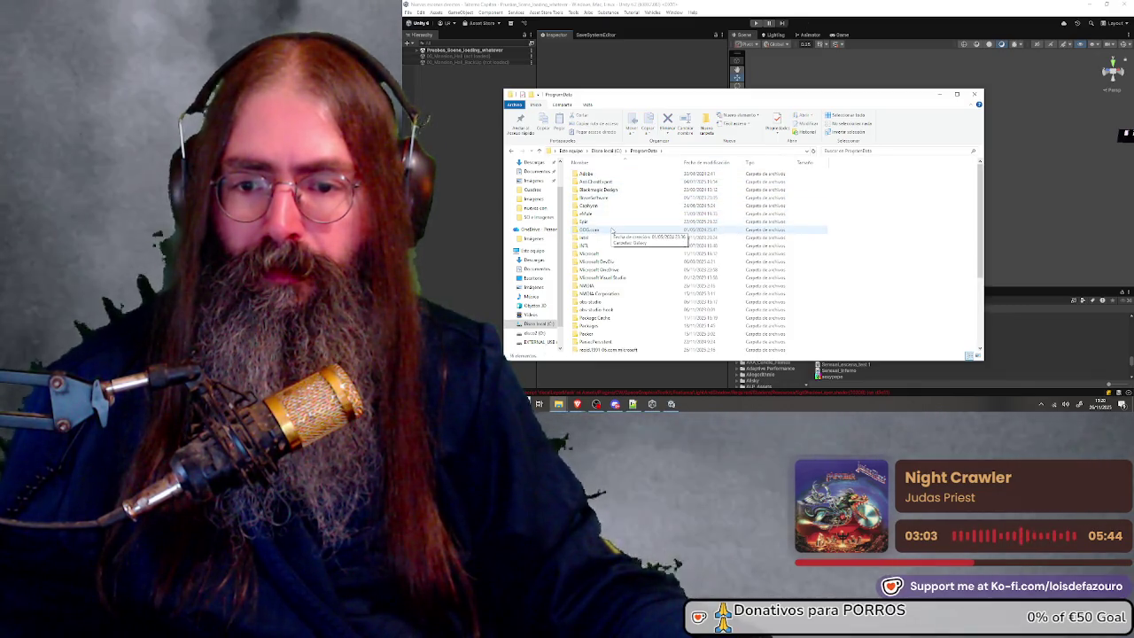
scroll(611, 226, down, 5)
scroll(615, 233, up, 4)
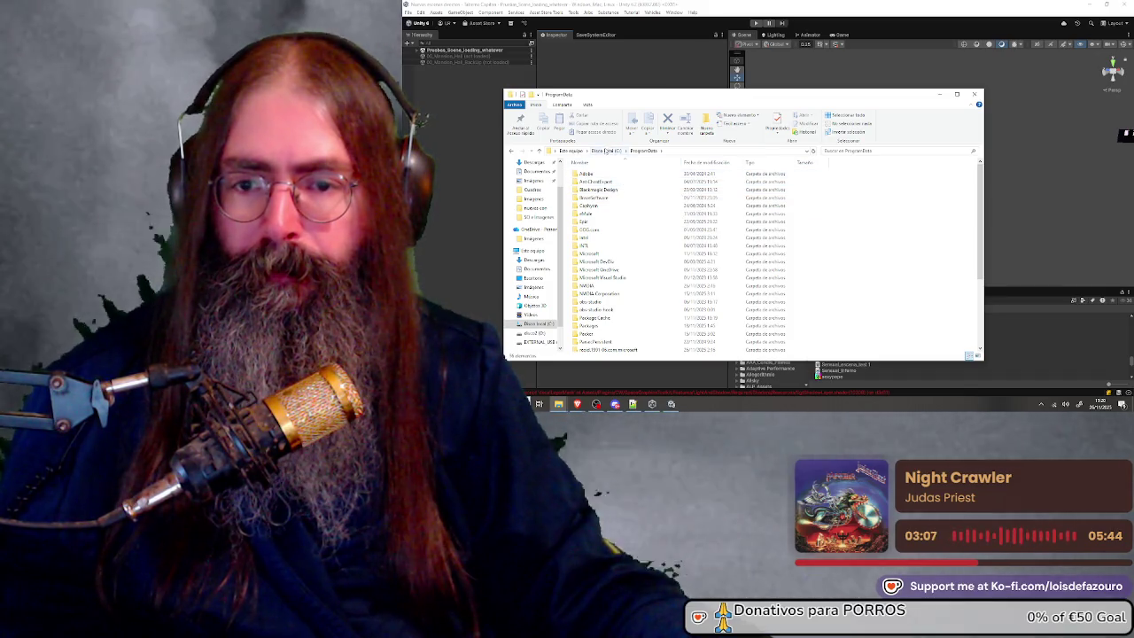
key(alt+Left)
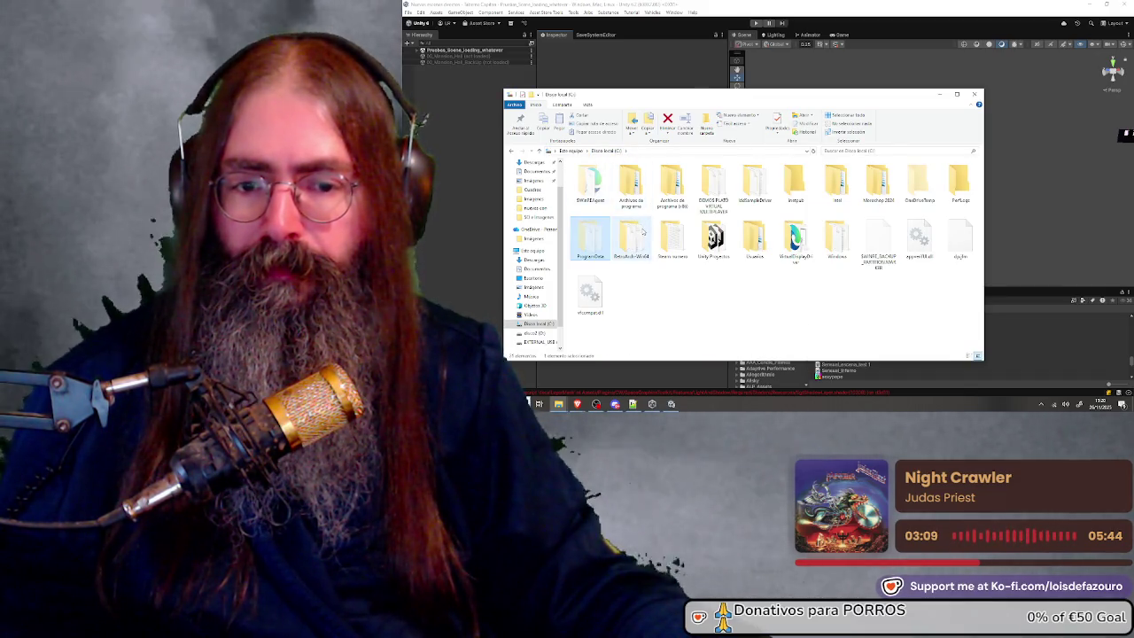
click(666, 182)
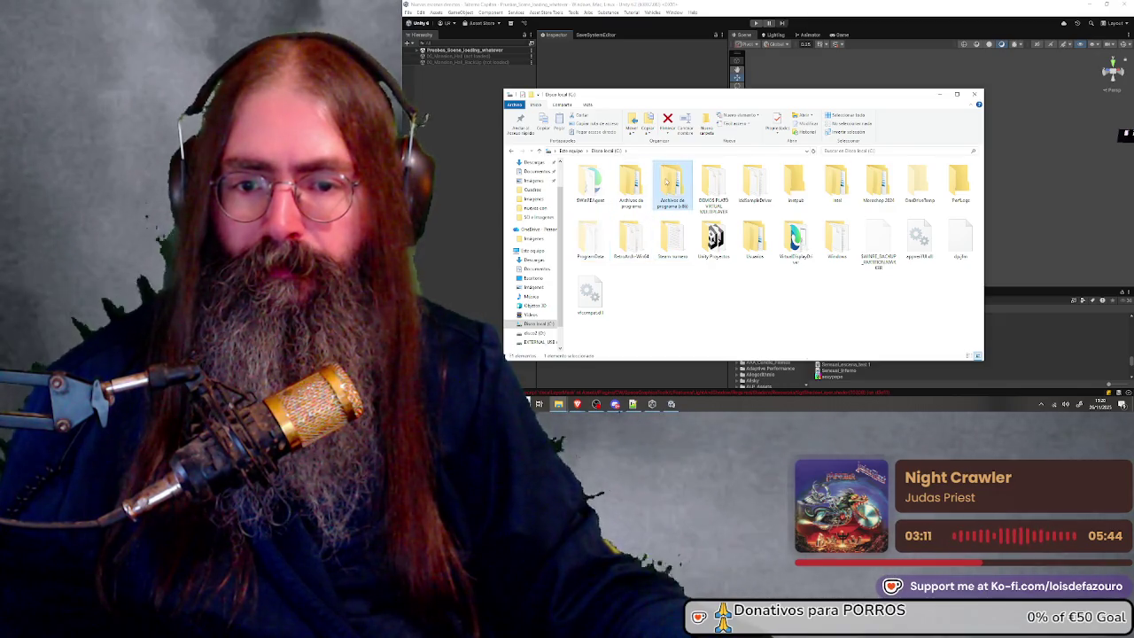
double_click(666, 183)
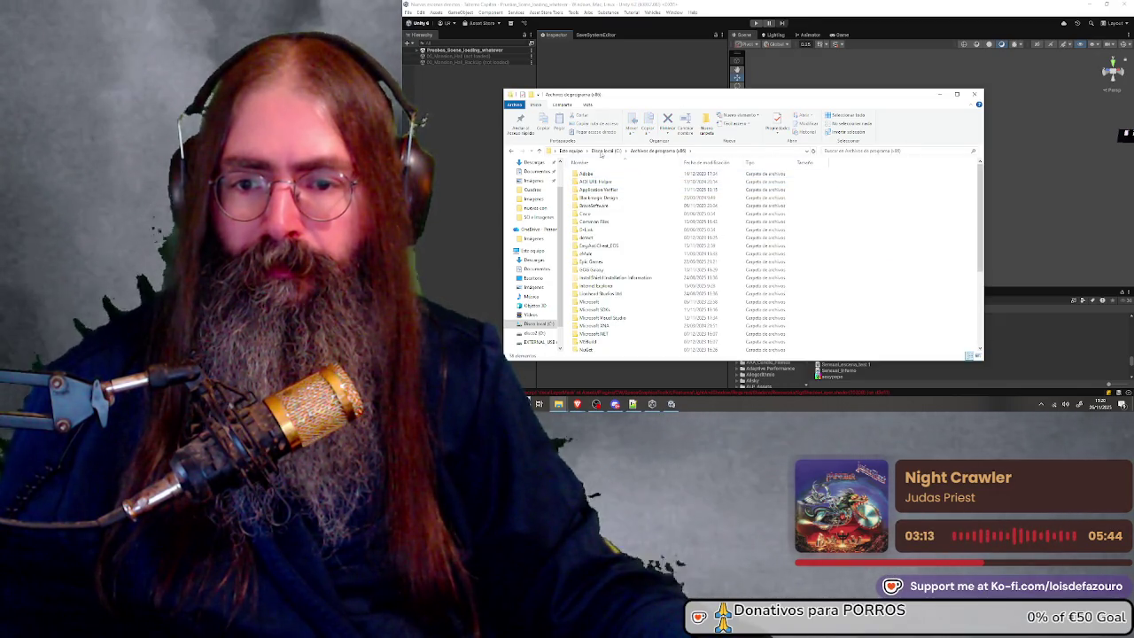
click(606, 150)
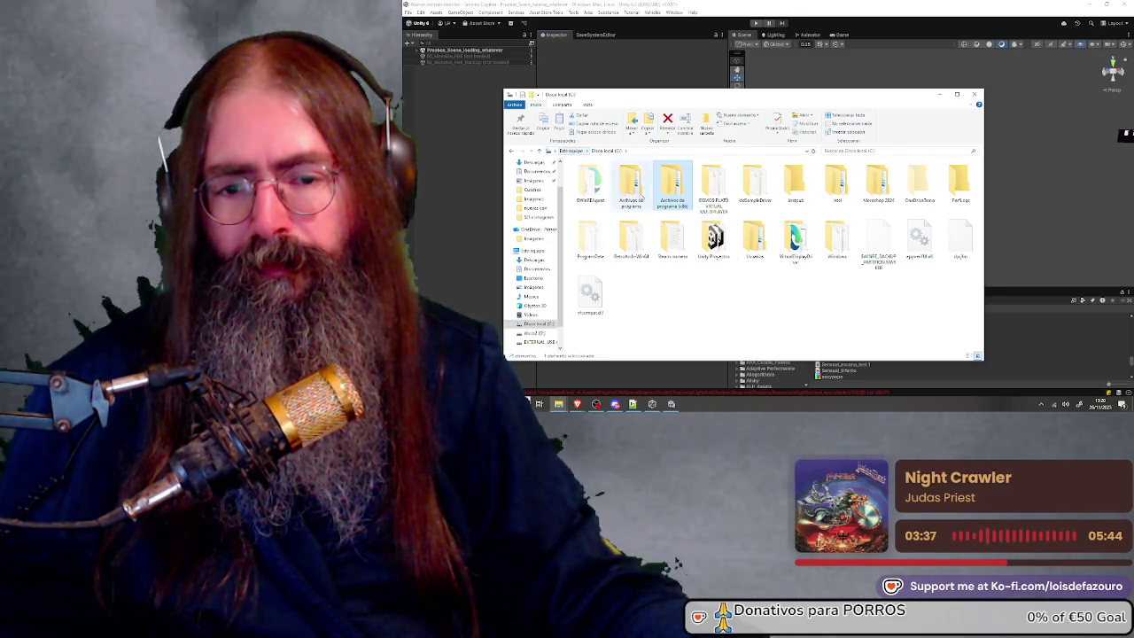
Navigate through Usuarios, the user folder, AppData and LocalLow into the DreamVision Studio Steam Demo KickStarter folder
double_click(754, 234)
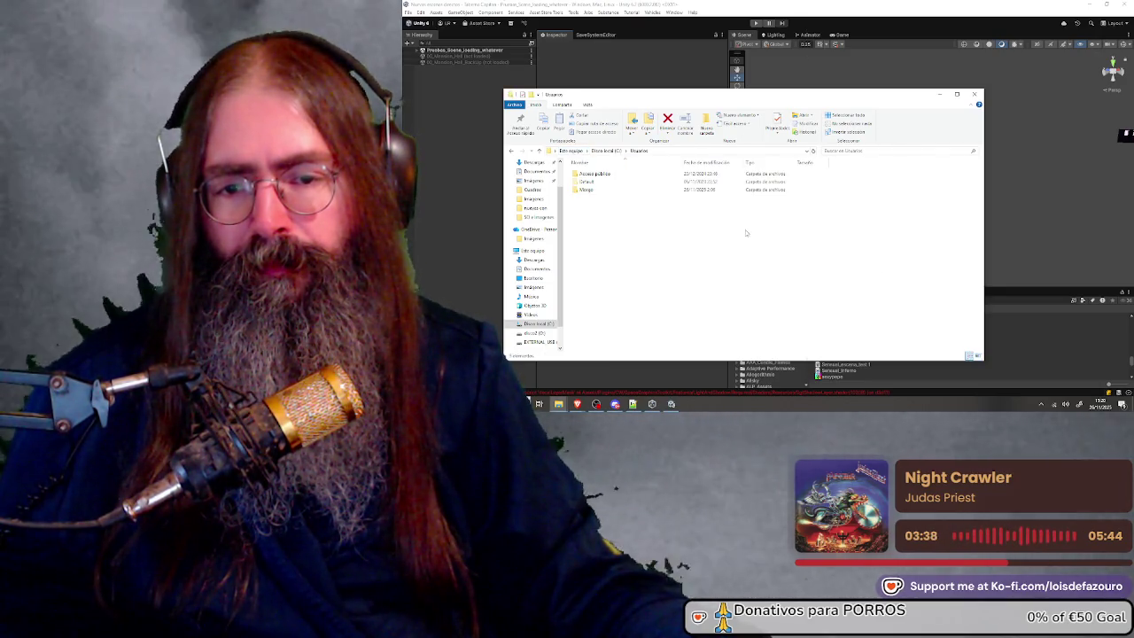
double_click(629, 188)
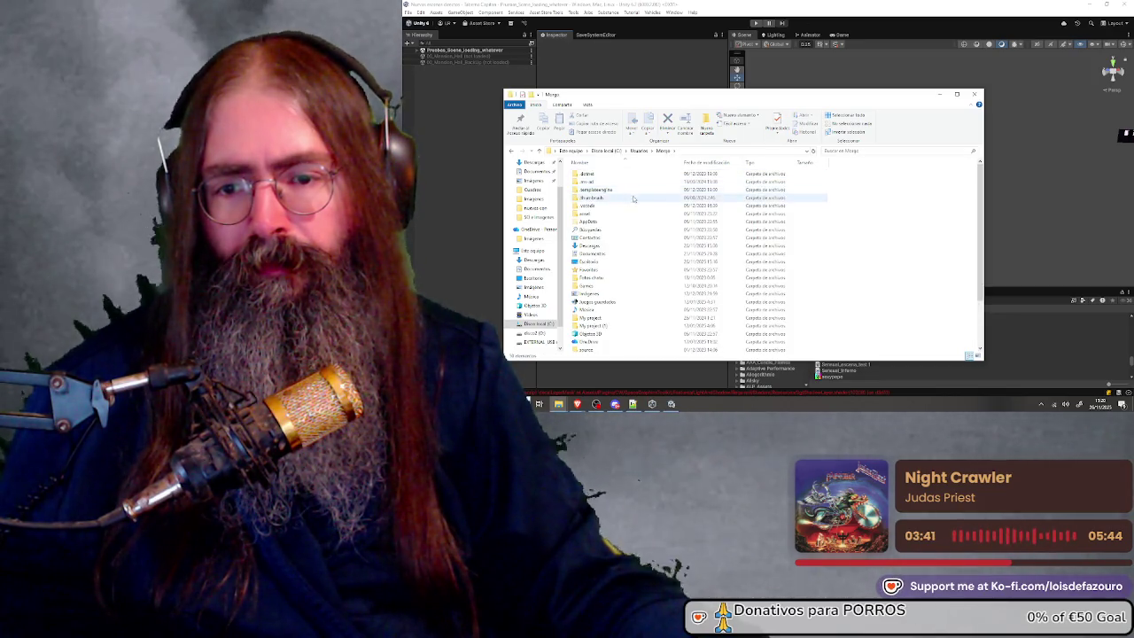
double_click(645, 221)
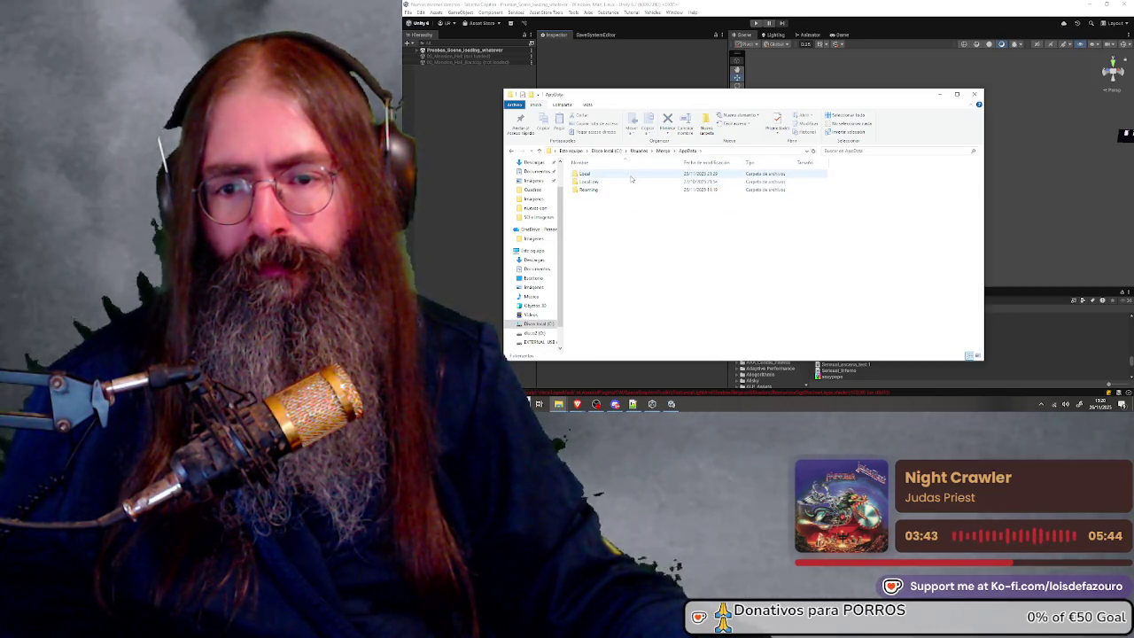
double_click(640, 182)
scroll(640, 198, down, 5)
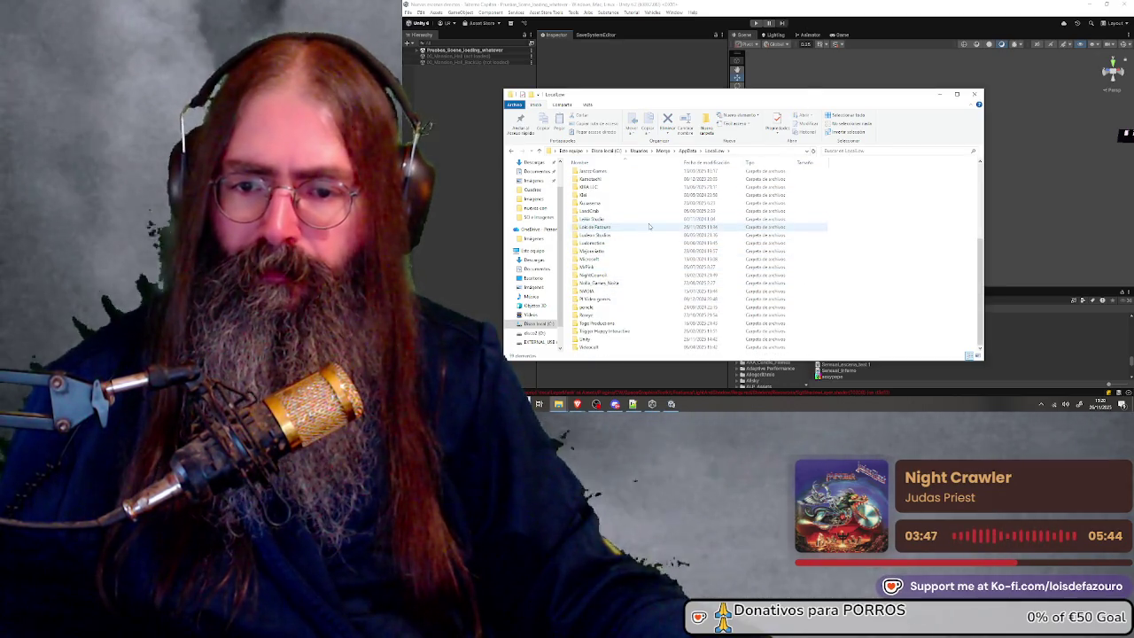
double_click(645, 228)
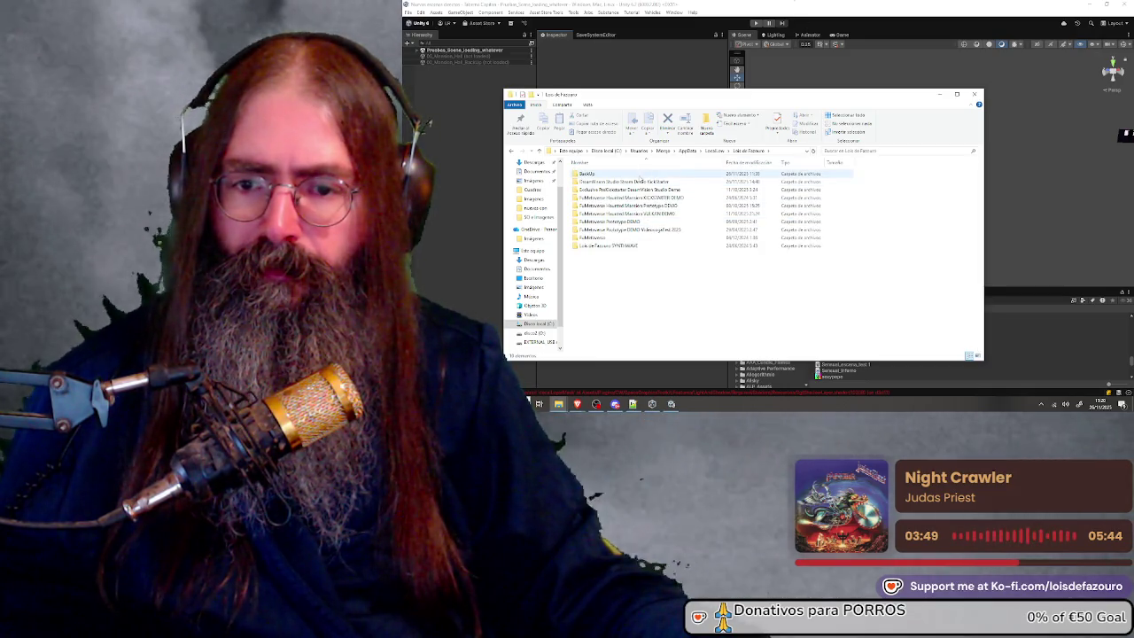
mouse_move(657, 99)
mouse_down()
mouse_move(672, 112)
mouse_move(650, 114)
mouse_move(657, 99)
mouse_up()
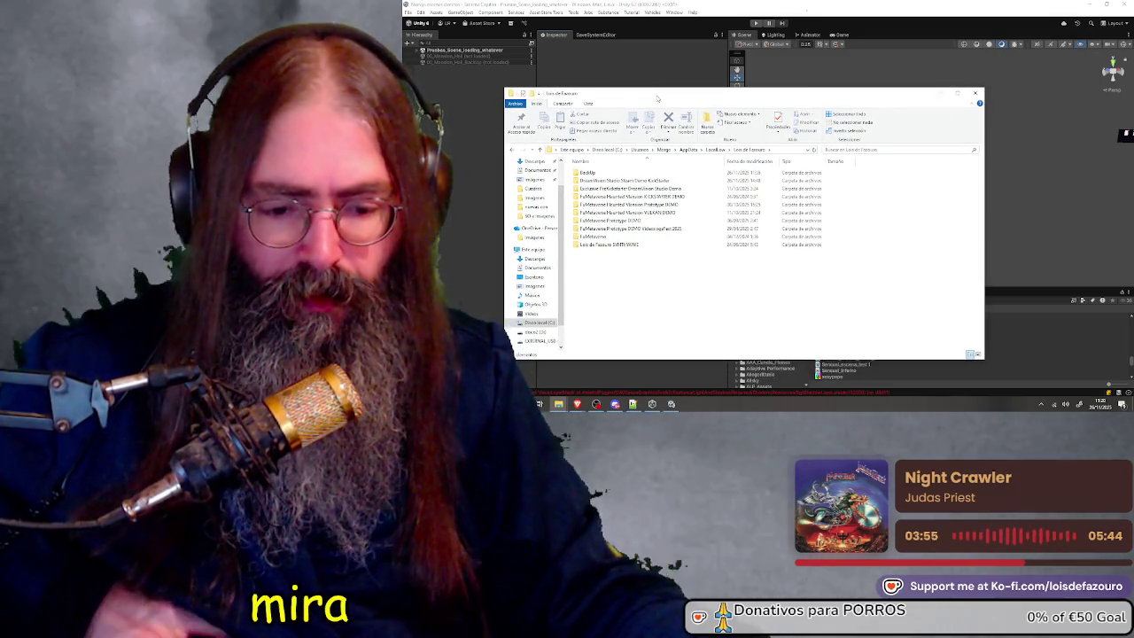
double_click(624, 180)
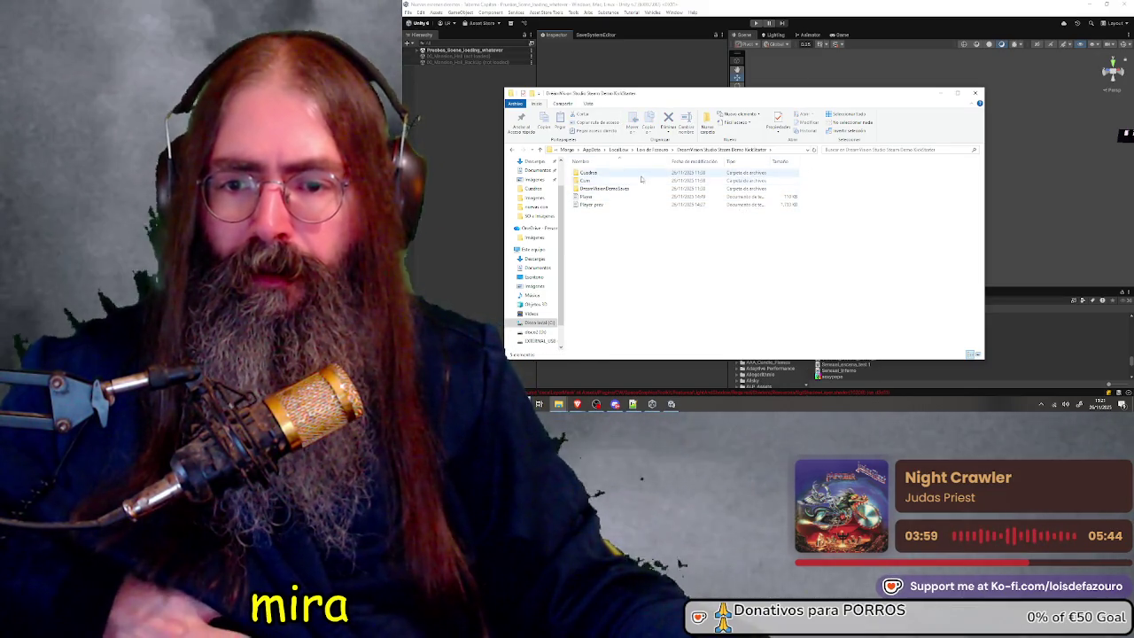
Re-enter the DreamVision Studio Steam Demo KickStarter folder and look over the Player and Player-prev logs
click(653, 150)
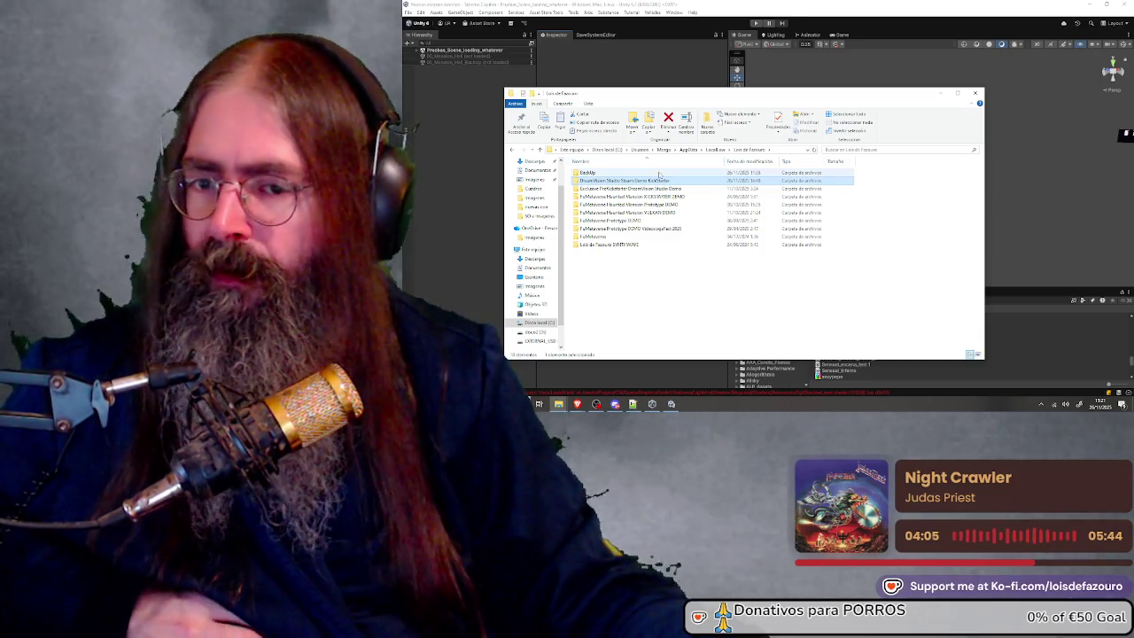
mouse_move(644, 183)
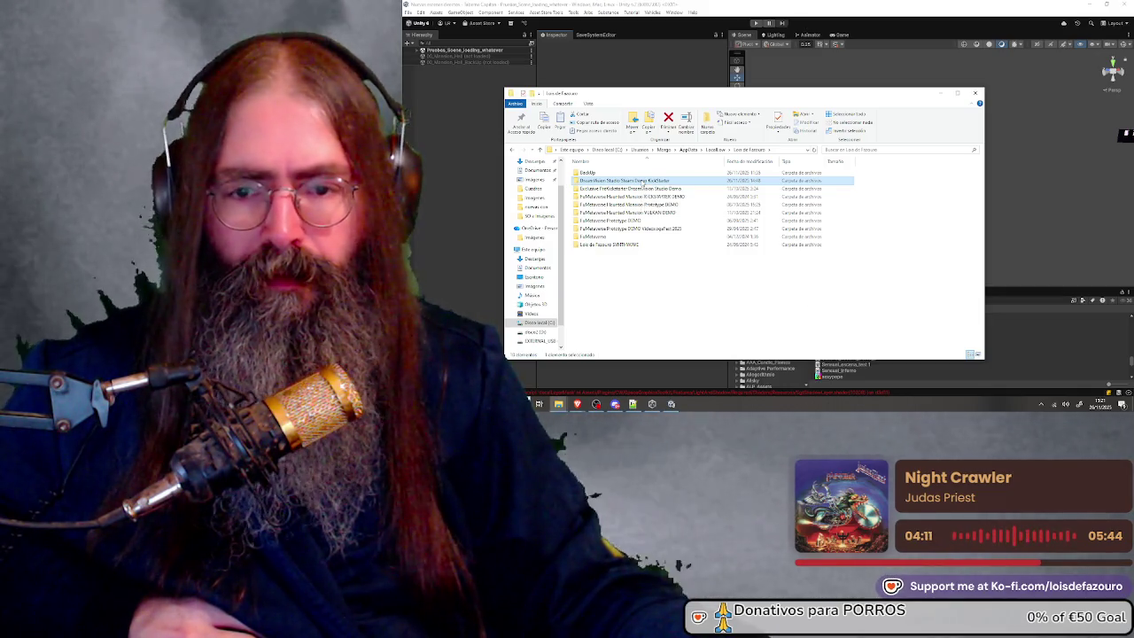
double_click(642, 181)
click(642, 196)
click(642, 205)
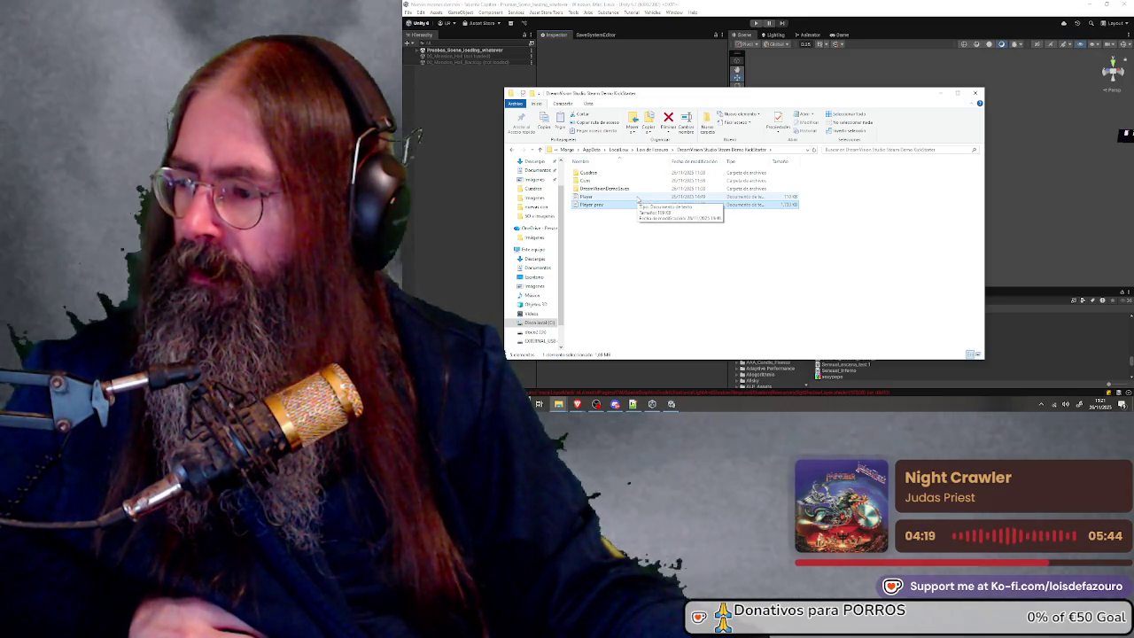
click(637, 197)
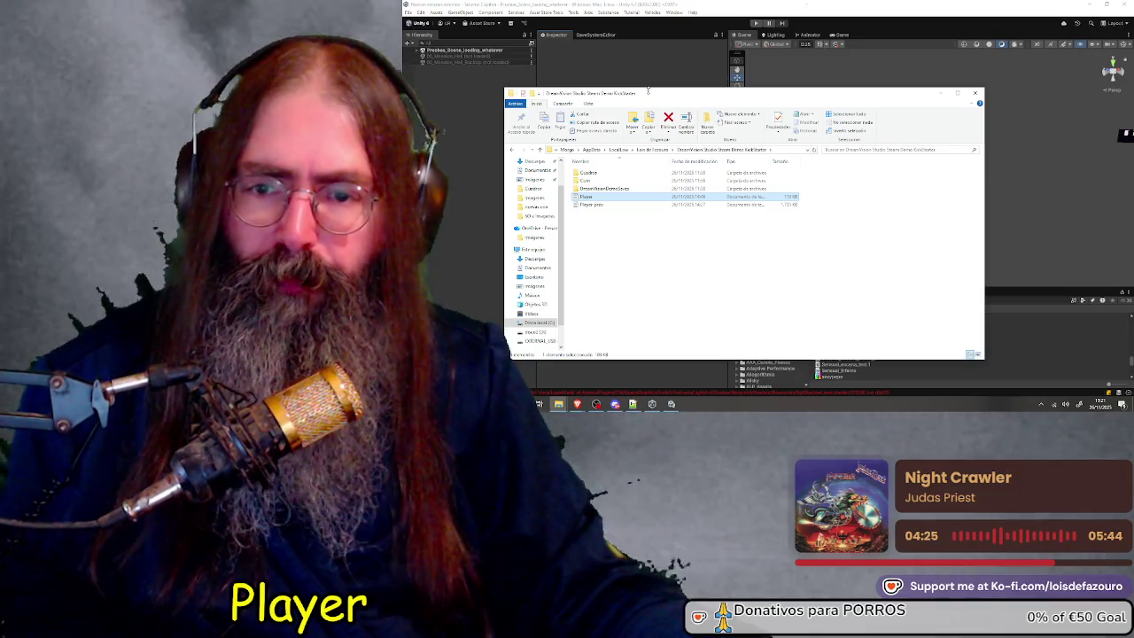
Copy the folder's path as text from the address bar and select the Player log
drag(648, 99, 648, 94)
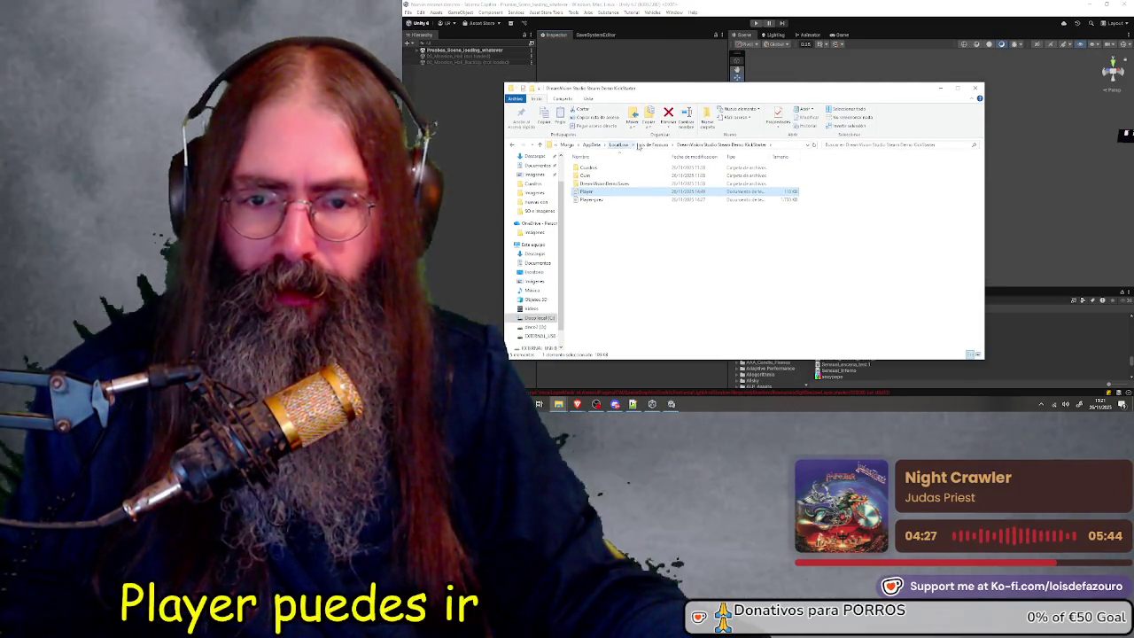
mouse_move(754, 88)
mouse_down()
mouse_move(779, 92)
mouse_move(768, 91)
mouse_up()
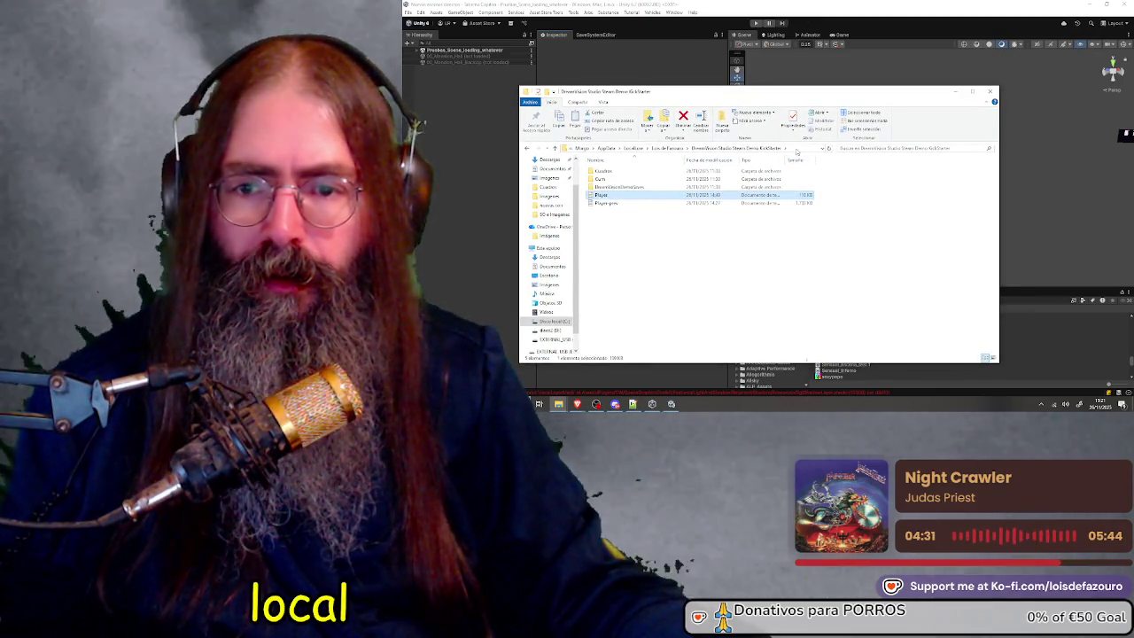
right_click(798, 152)
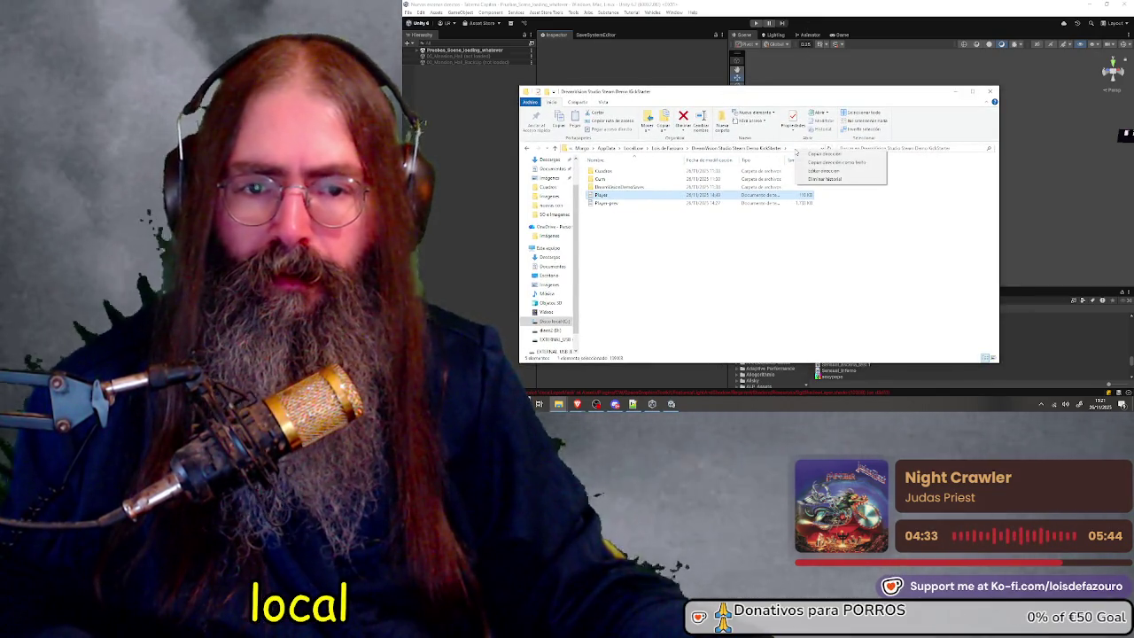
click(829, 162)
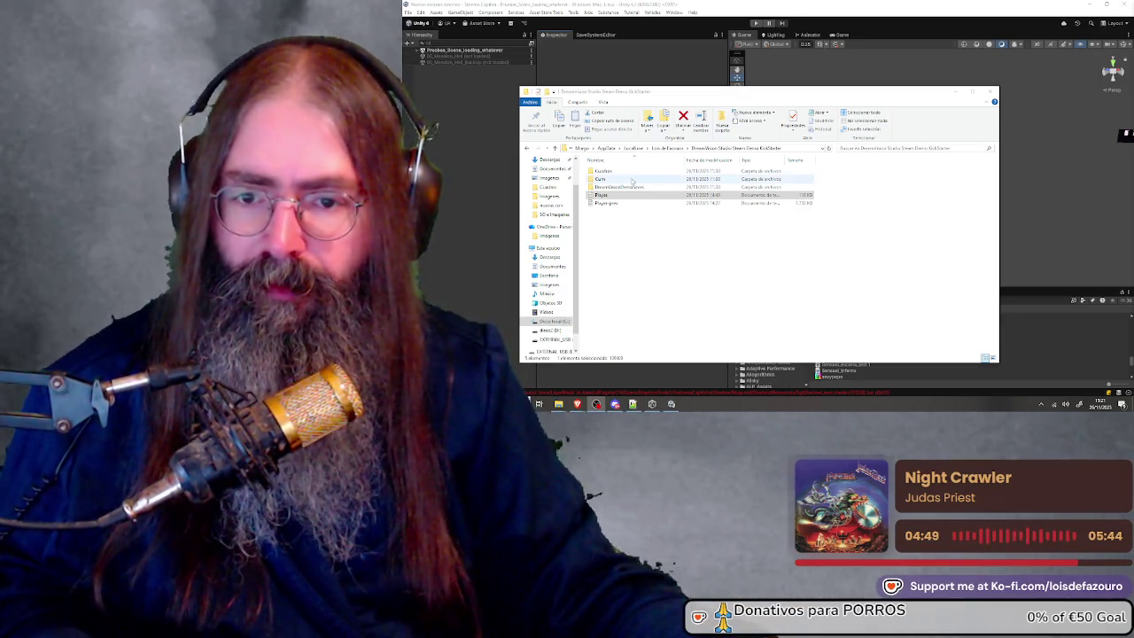
click(611, 197)
Open Player.log in Notepad and scroll through its startup, scene-loading and spawn entries
double_click(611, 196)
scroll(735, 175, down, 15)
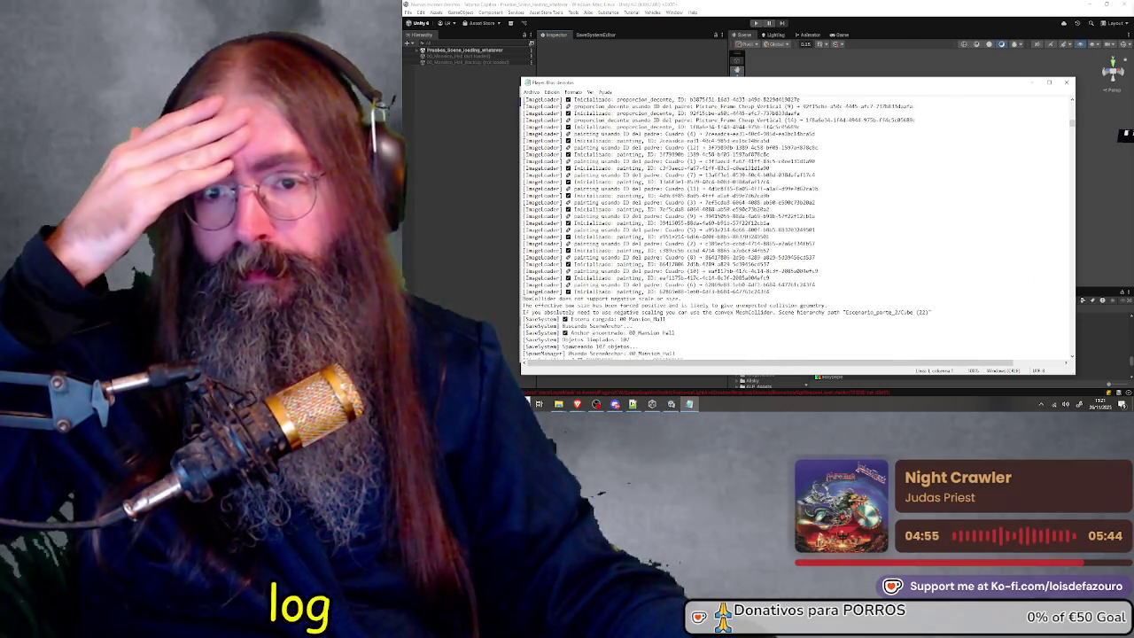
scroll(722, 184, down, 10)
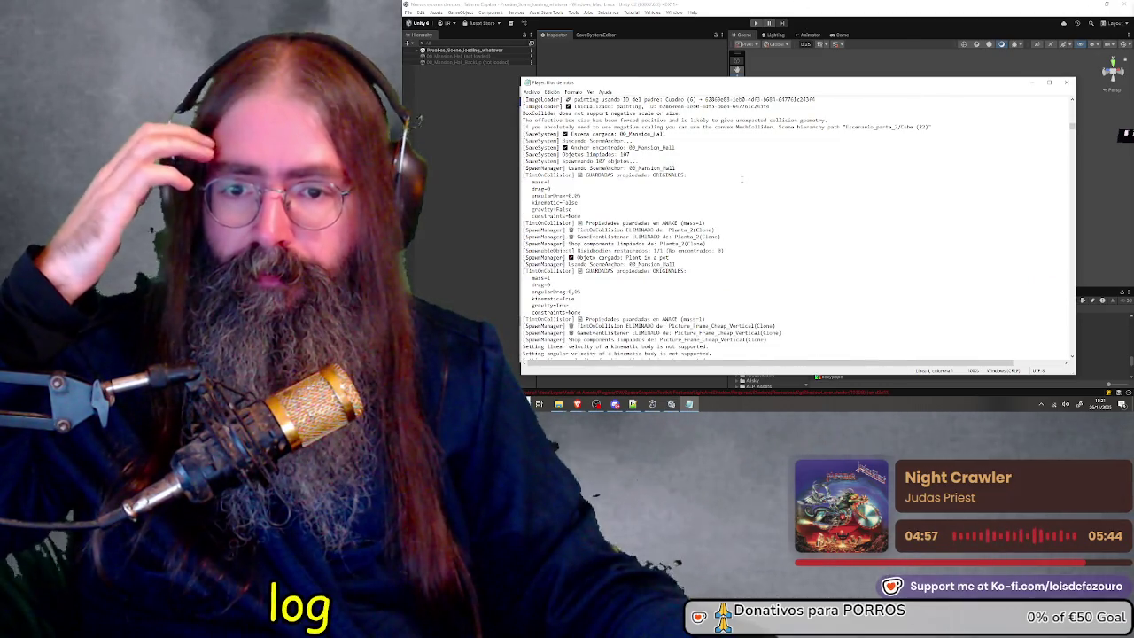
scroll(744, 182, down, 10)
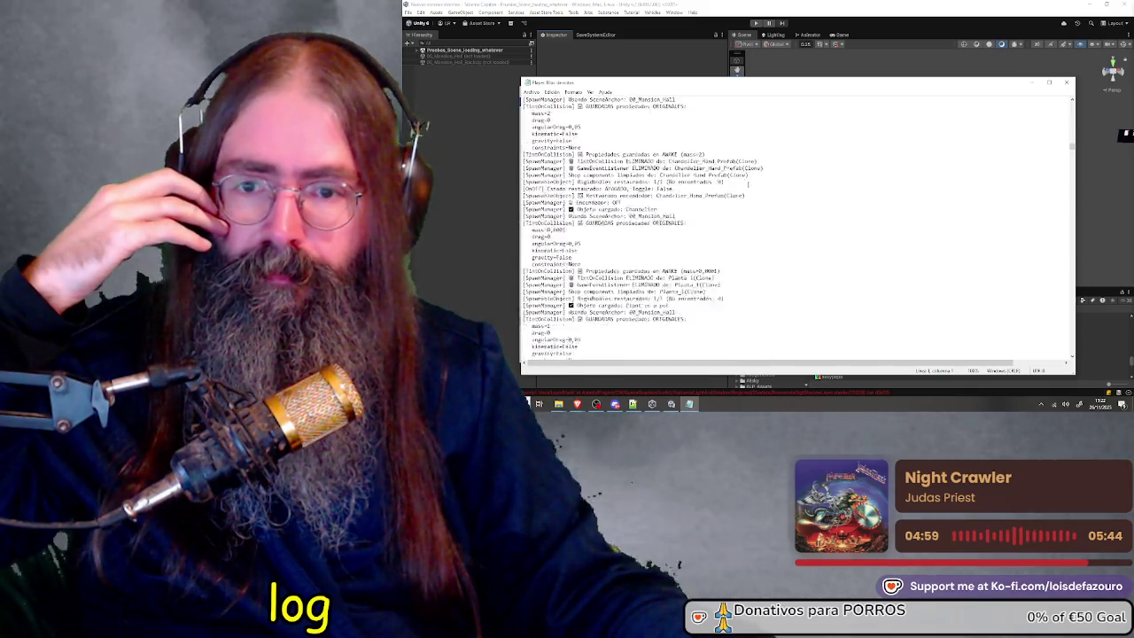
scroll(750, 188, down, 10)
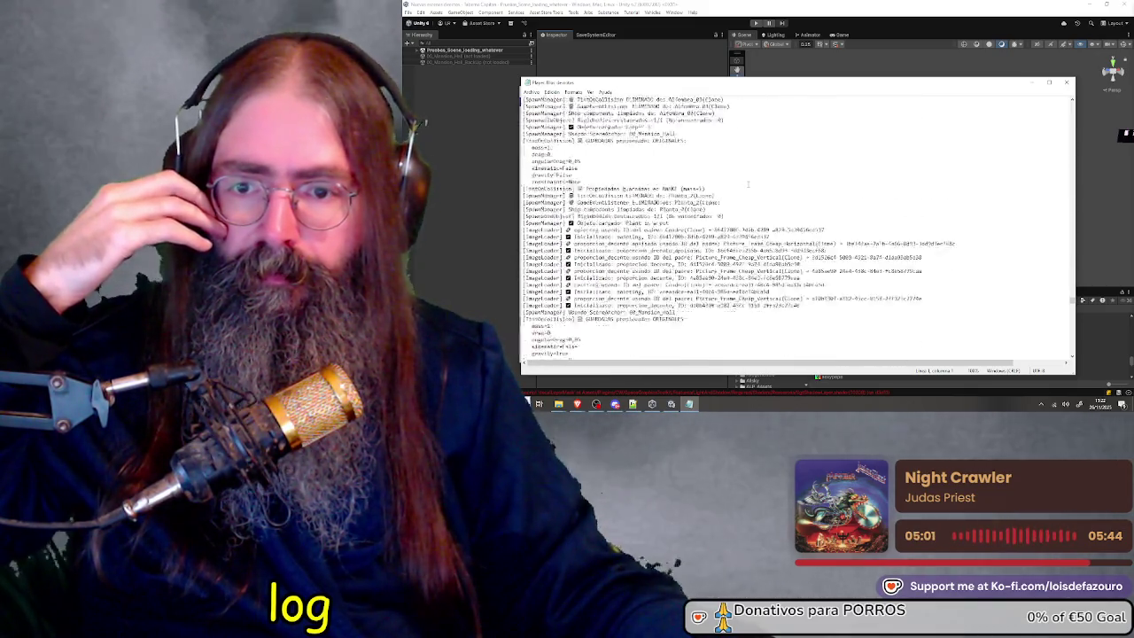
scroll(751, 196, down, 10)
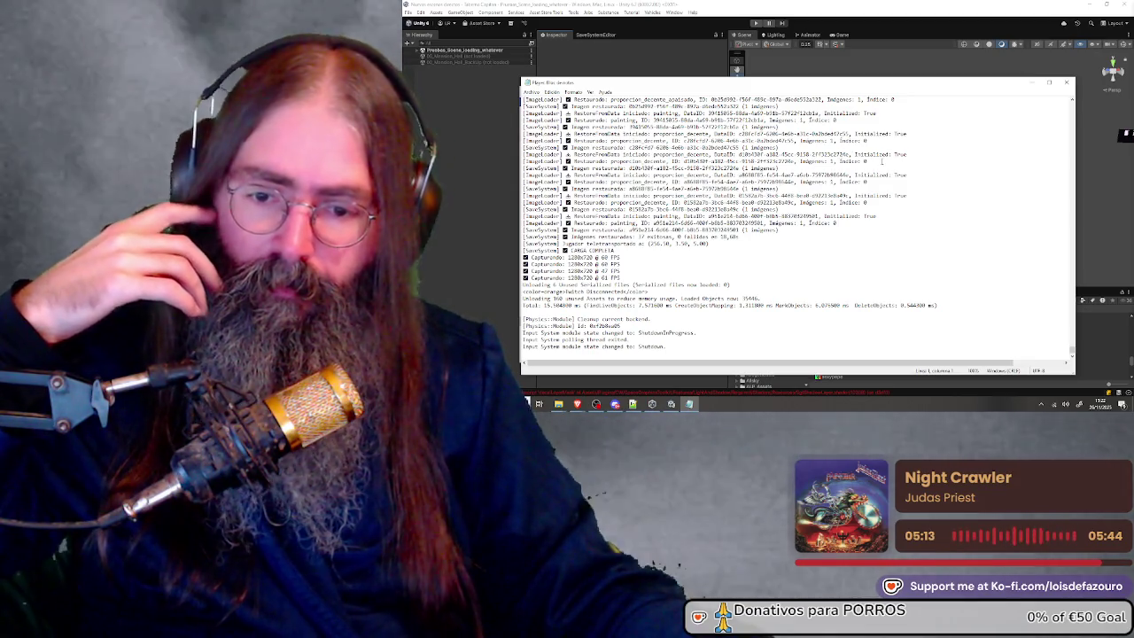
scroll(882, 161, up, 10)
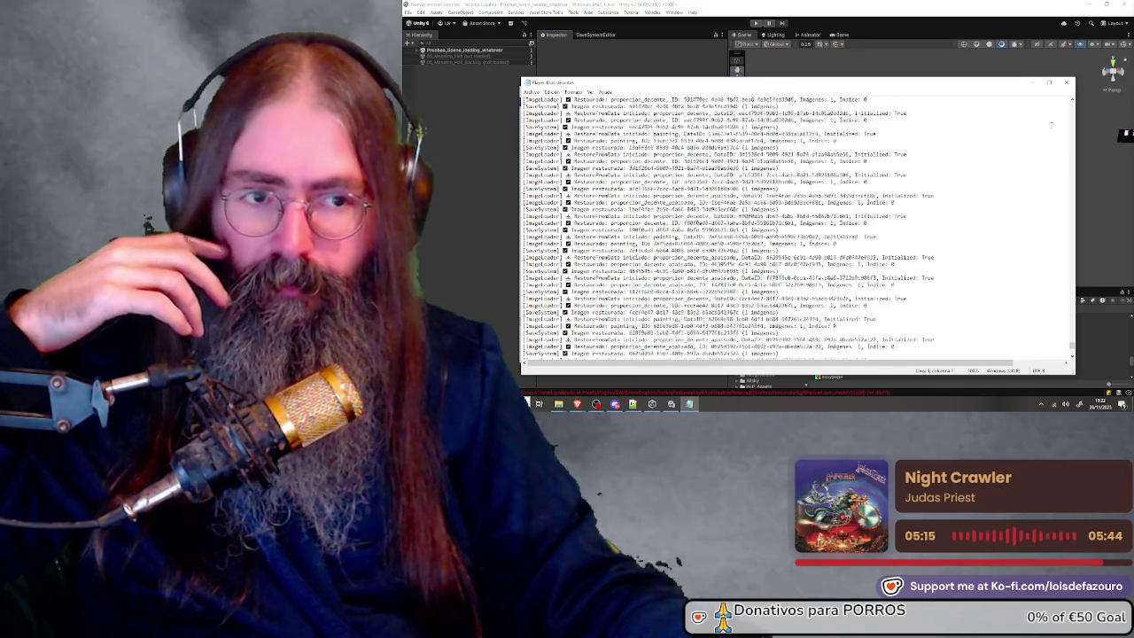
Close Notepad, shift the Explorer window right, and clear the file selection in the game folder
click(1068, 82)
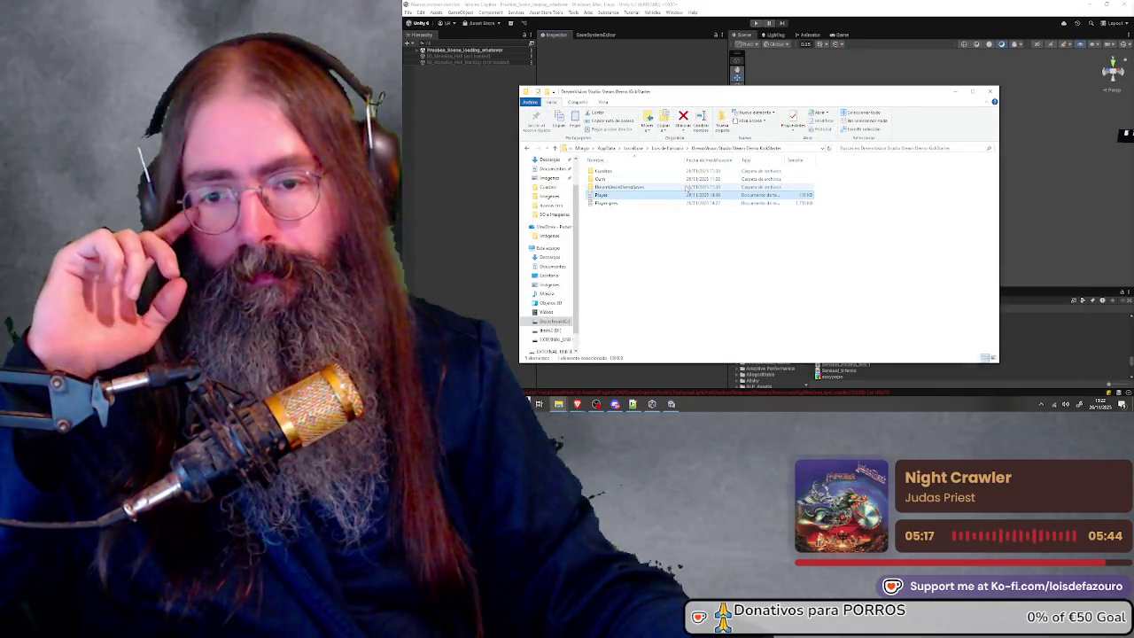
drag(780, 85, 837, 91)
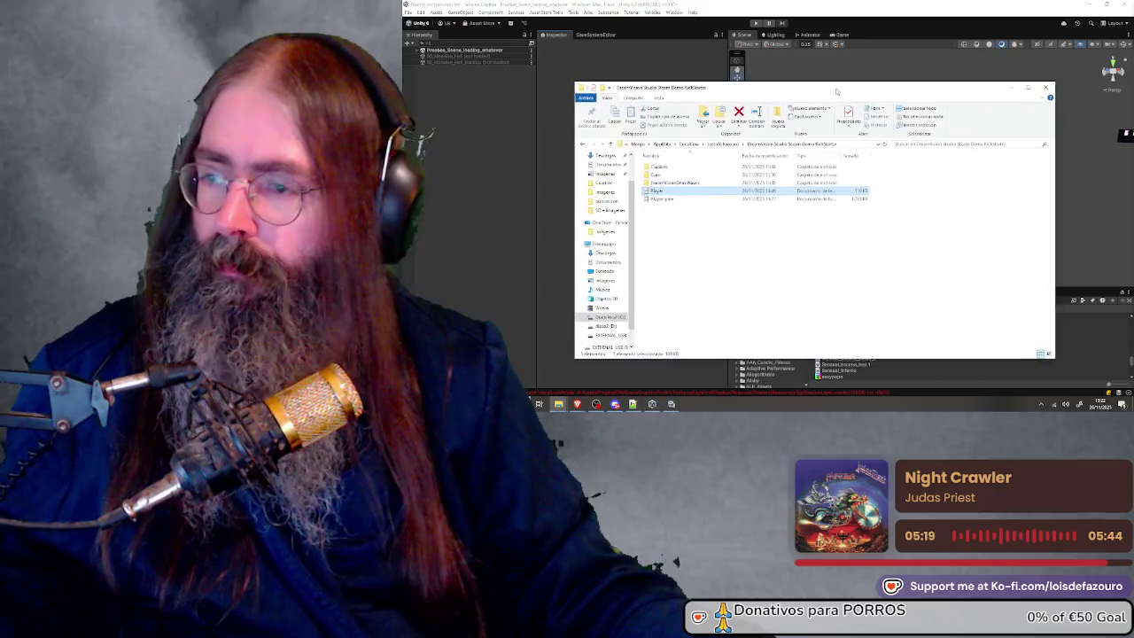
click(769, 282)
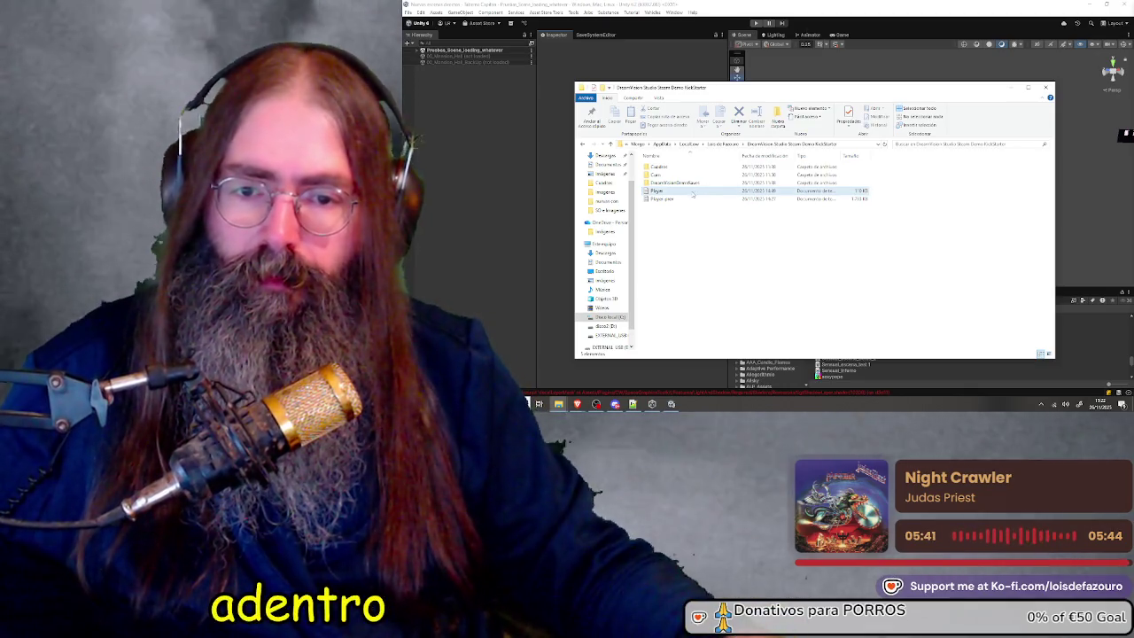
double_click(695, 199)
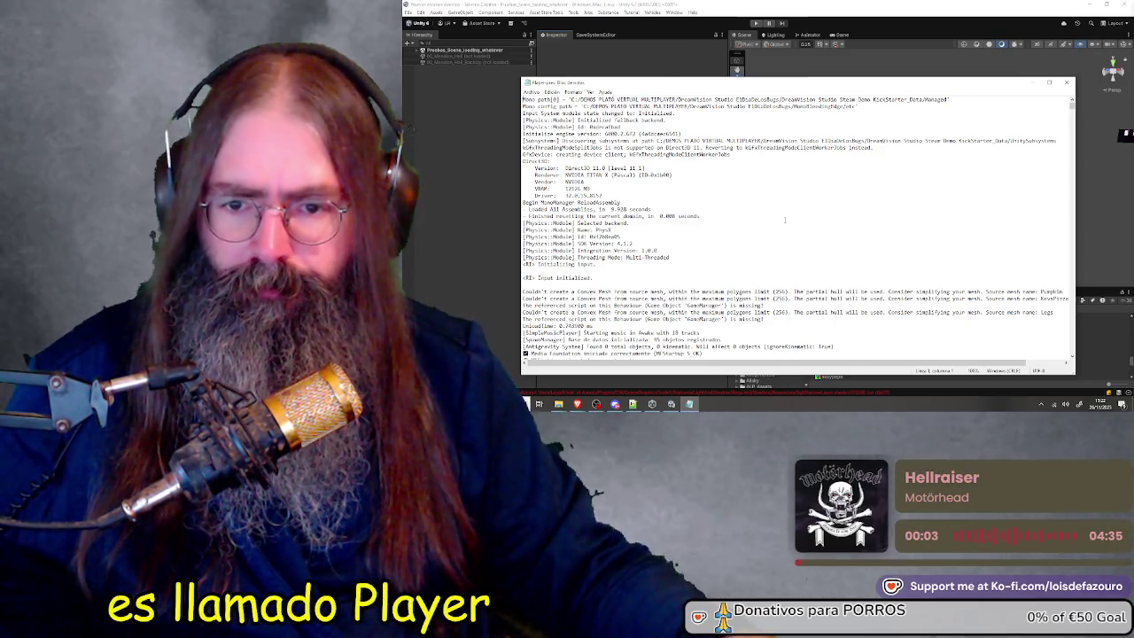
scroll(784, 220, down, 10)
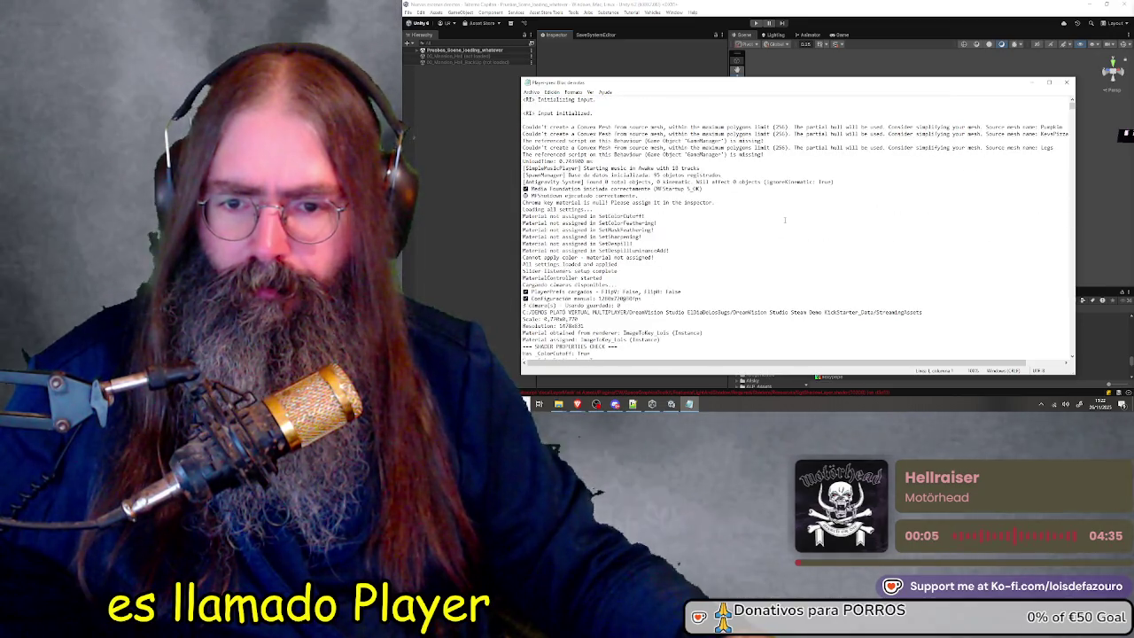
scroll(784, 220, down, 15)
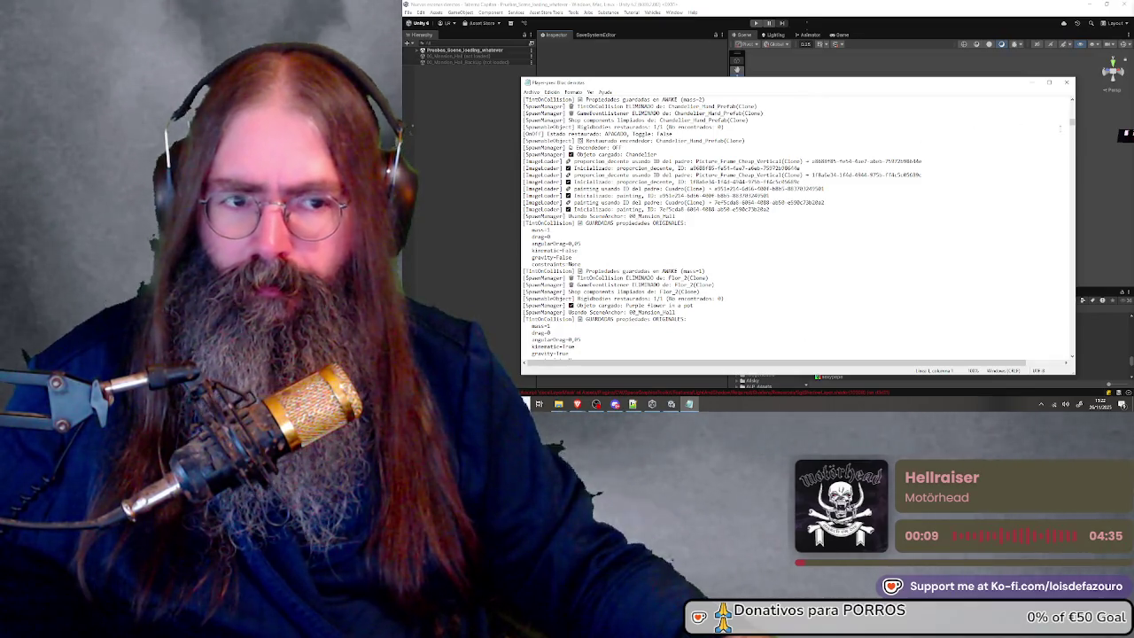
mouse_move(1074, 128)
mouse_down()
mouse_move(1086, 375)
mouse_move(1092, 367)
mouse_up()
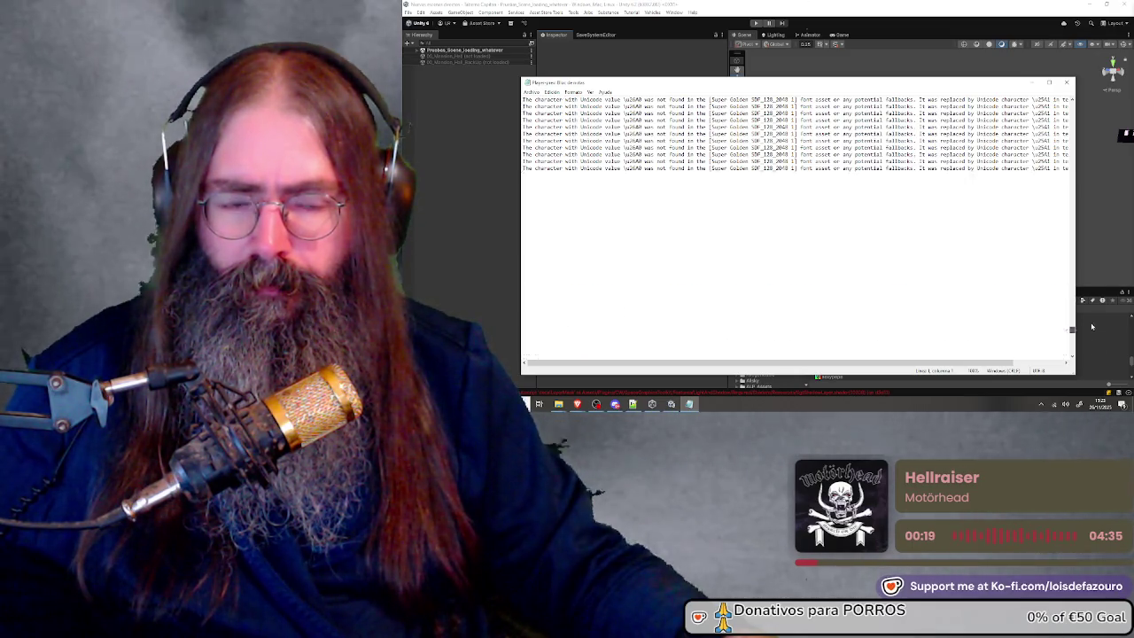
click(1068, 82)
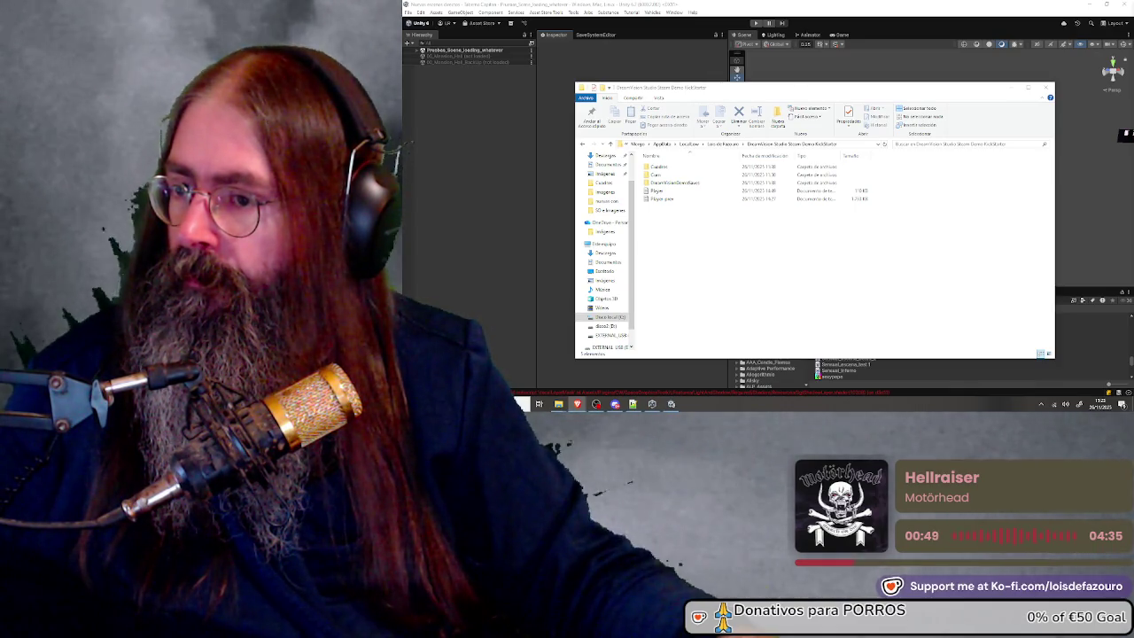
Reopen the Player log in Notepad, place the cursor near its top, and show the Edición menu
double_click(657, 190)
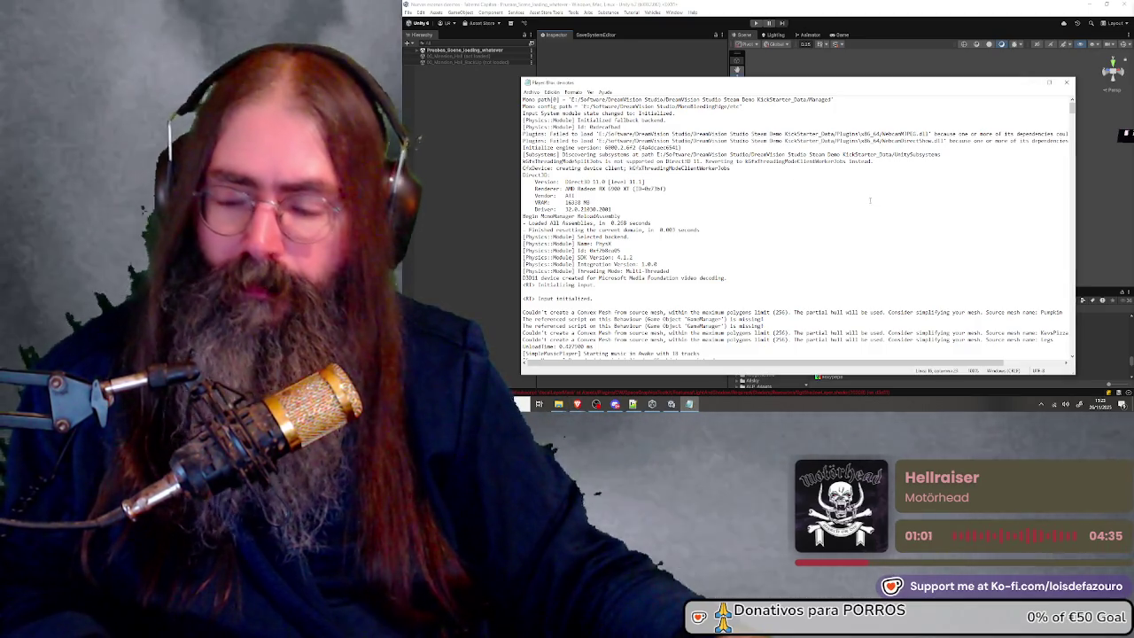
click(826, 202)
click(807, 197)
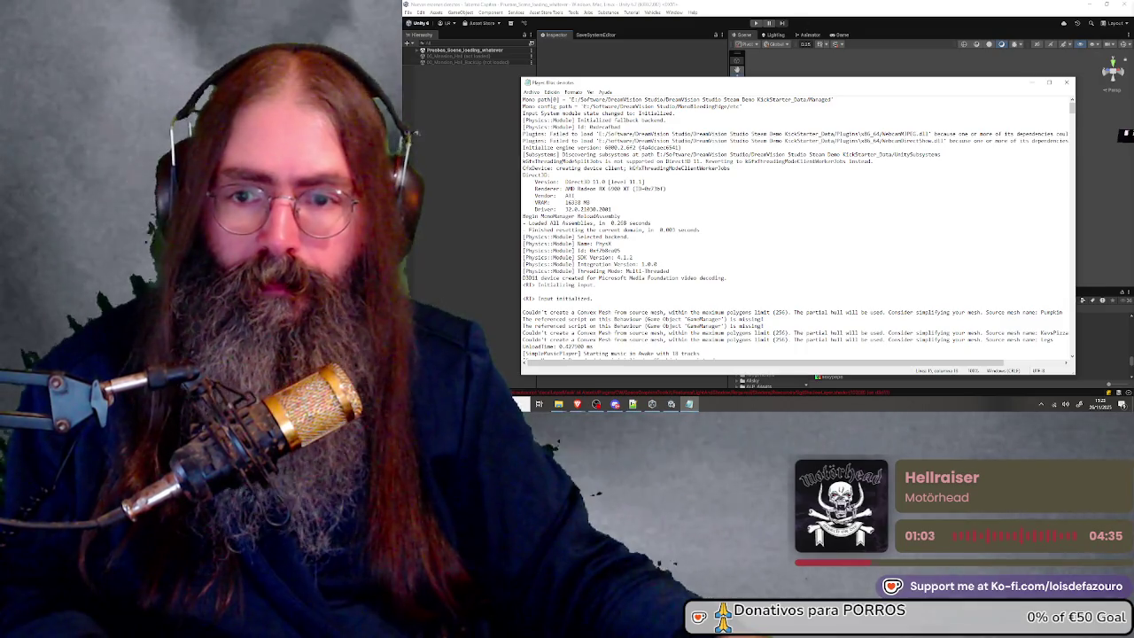
click(532, 92)
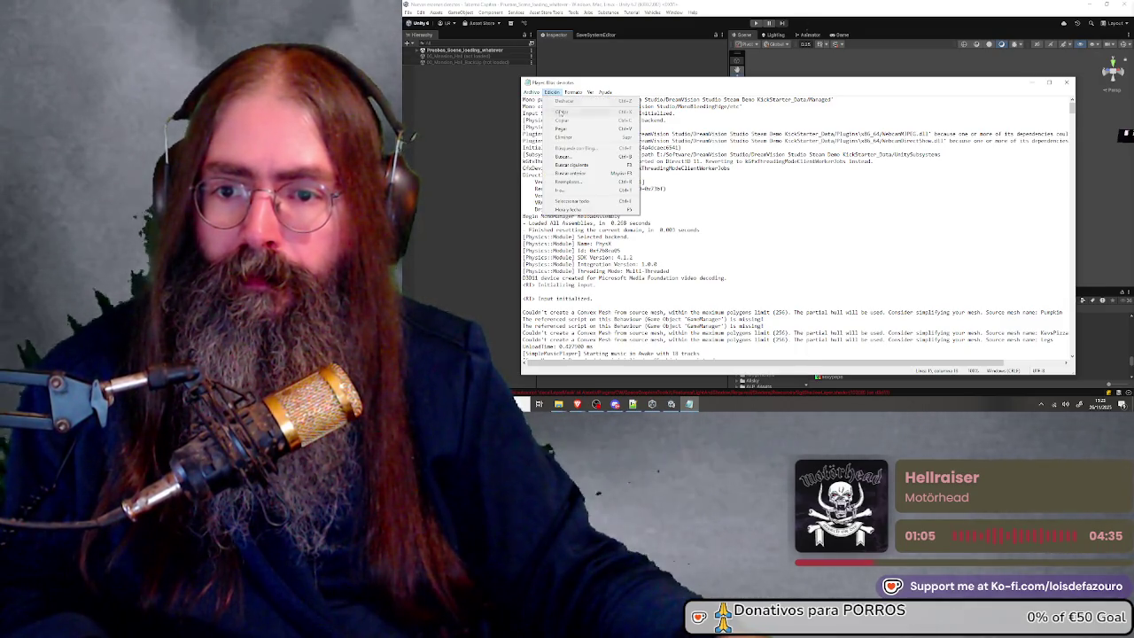
Search the log for DllNotFoundException and EntryPointNotFoundException, also trying direction Abajo, with no matches
click(564, 156)
click(681, 161)
click(820, 230)
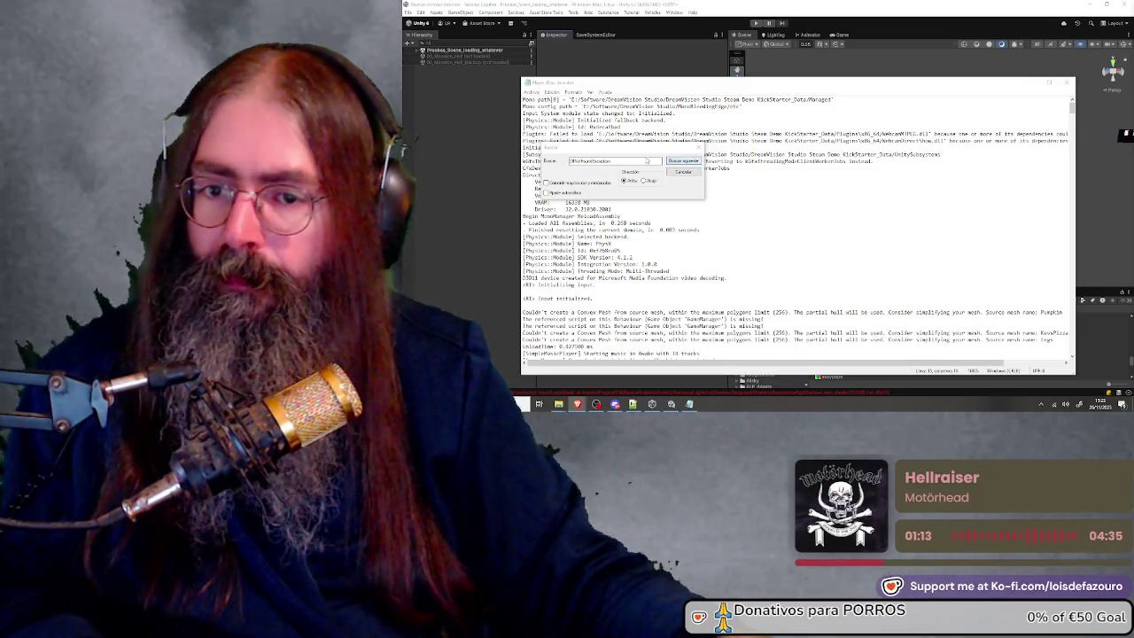
click(580, 166)
click(682, 160)
click(817, 230)
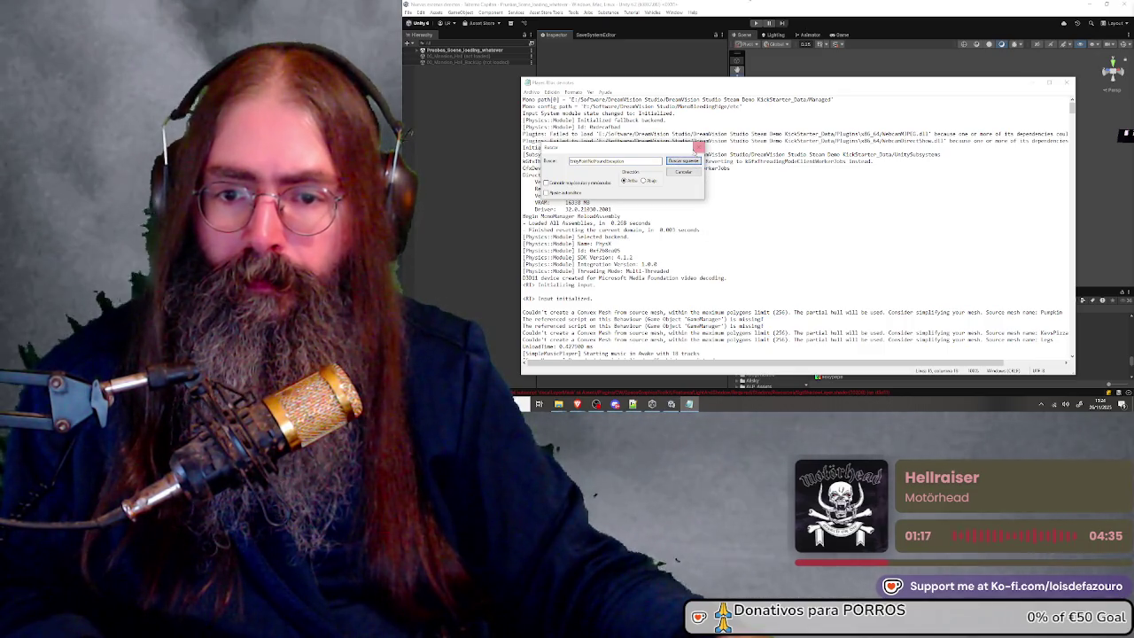
click(643, 180)
click(683, 160)
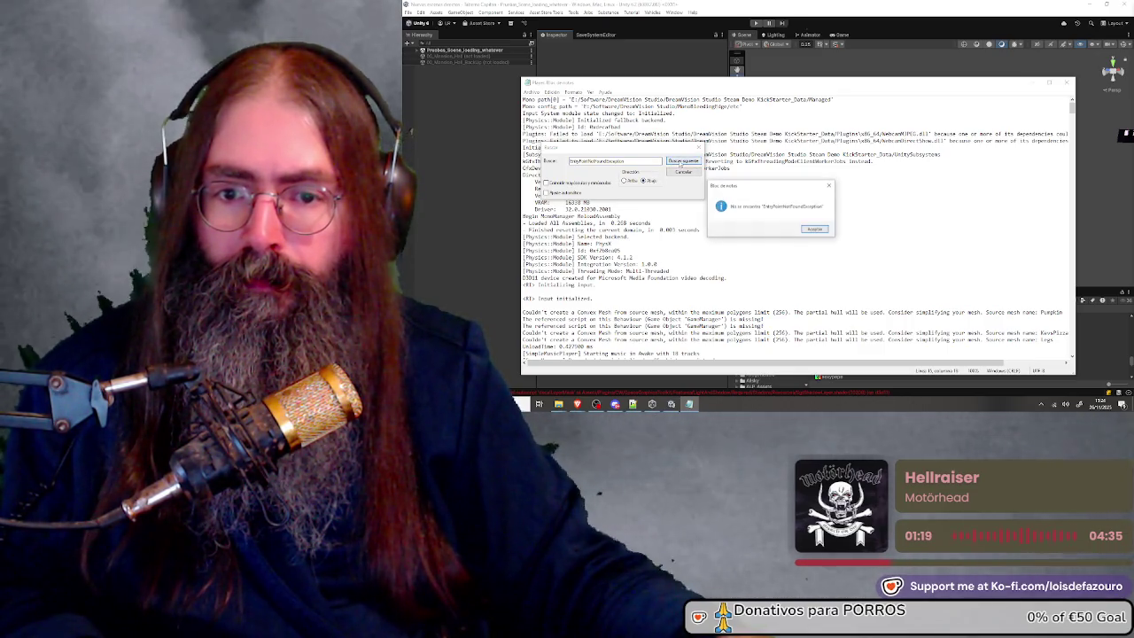
click(816, 230)
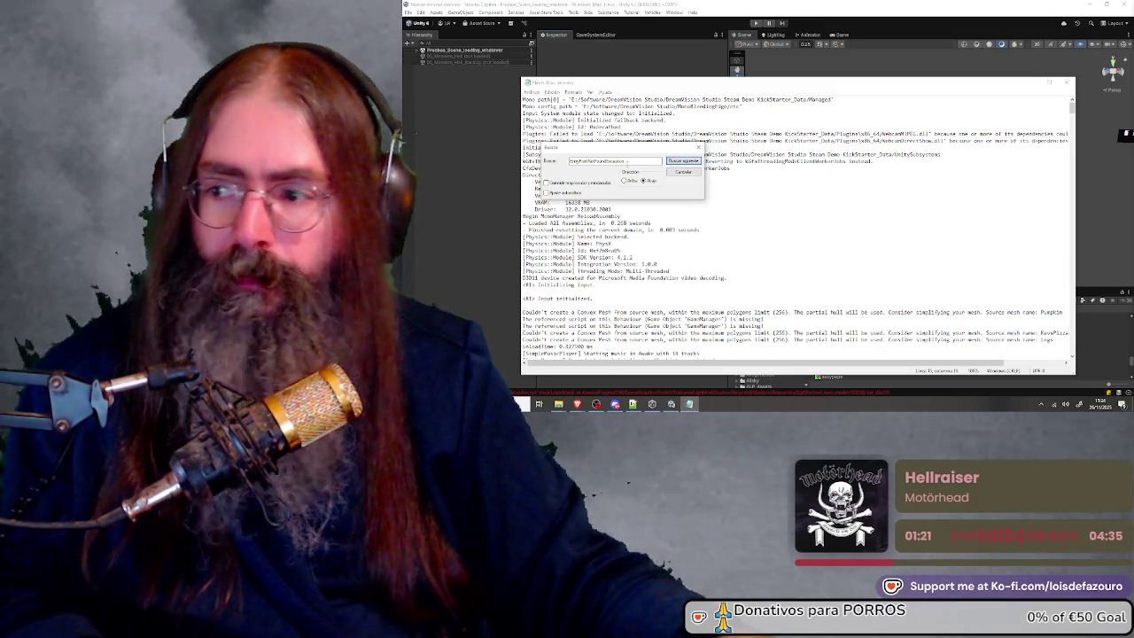
Search for 'DLLNot' to land on the WebcamDirectShow DllNotFoundException entry
double_click(620, 162)
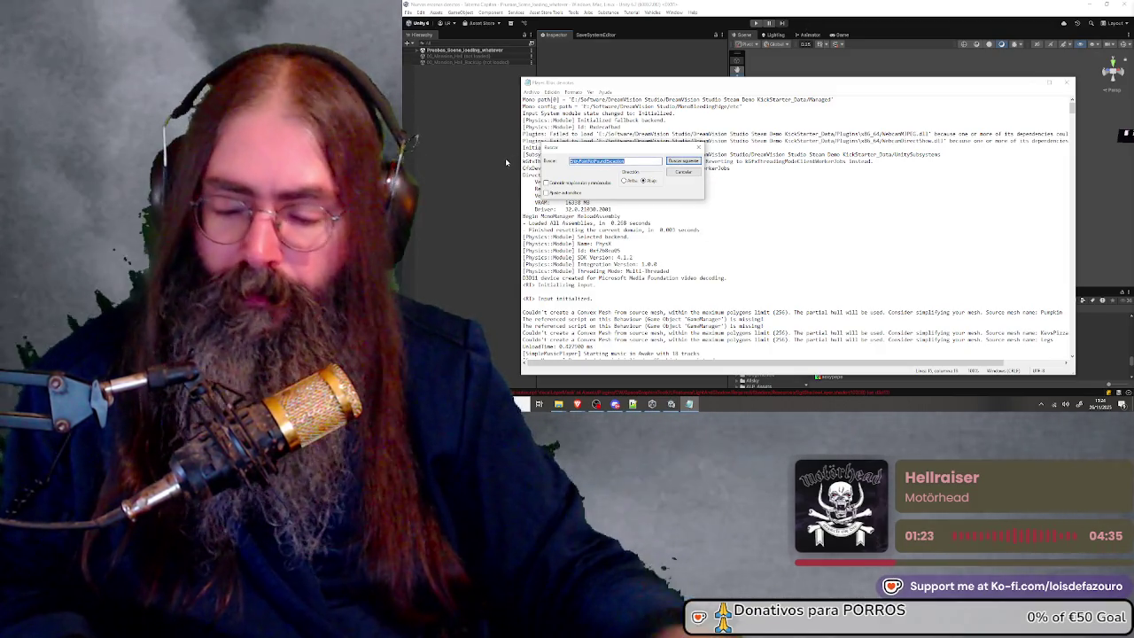
text(DLLNot)
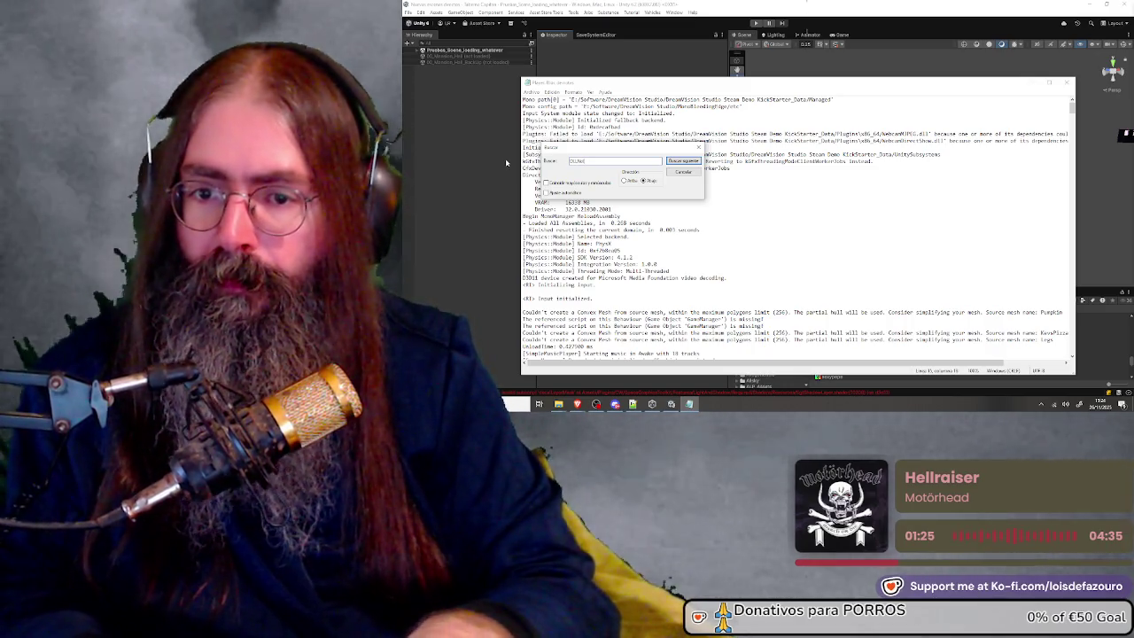
key(Return)
scroll(692, 311, down, 3)
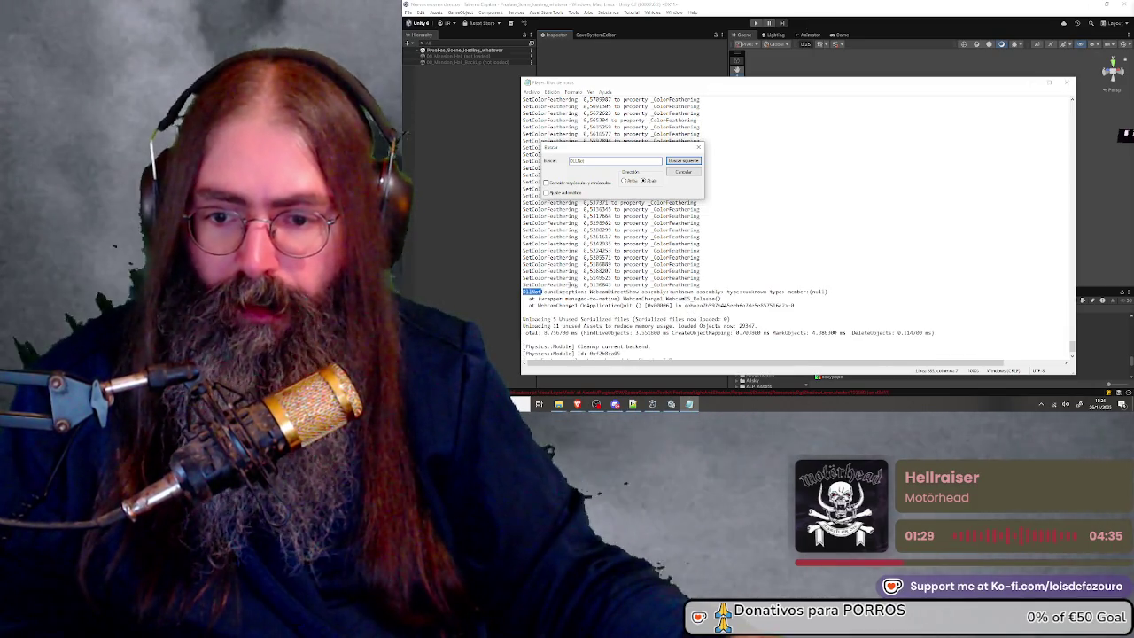
Select the DllNotFoundException error lines, close the Buscar dialog, and open File Explorer with Win+E
click(581, 291)
drag(524, 292, 852, 304)
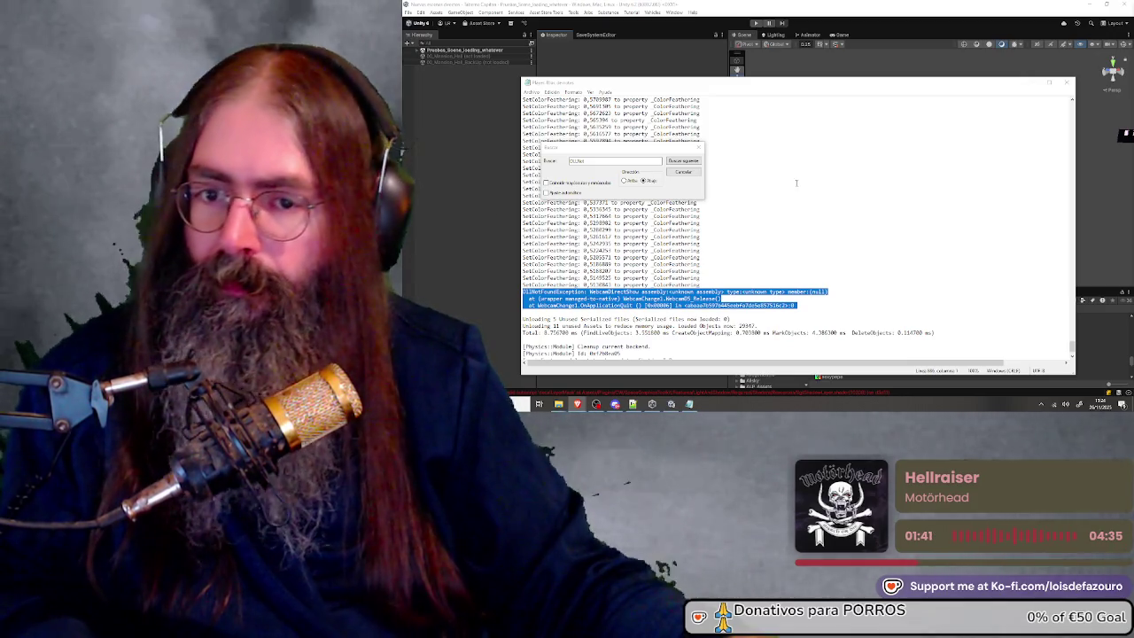
click(698, 147)
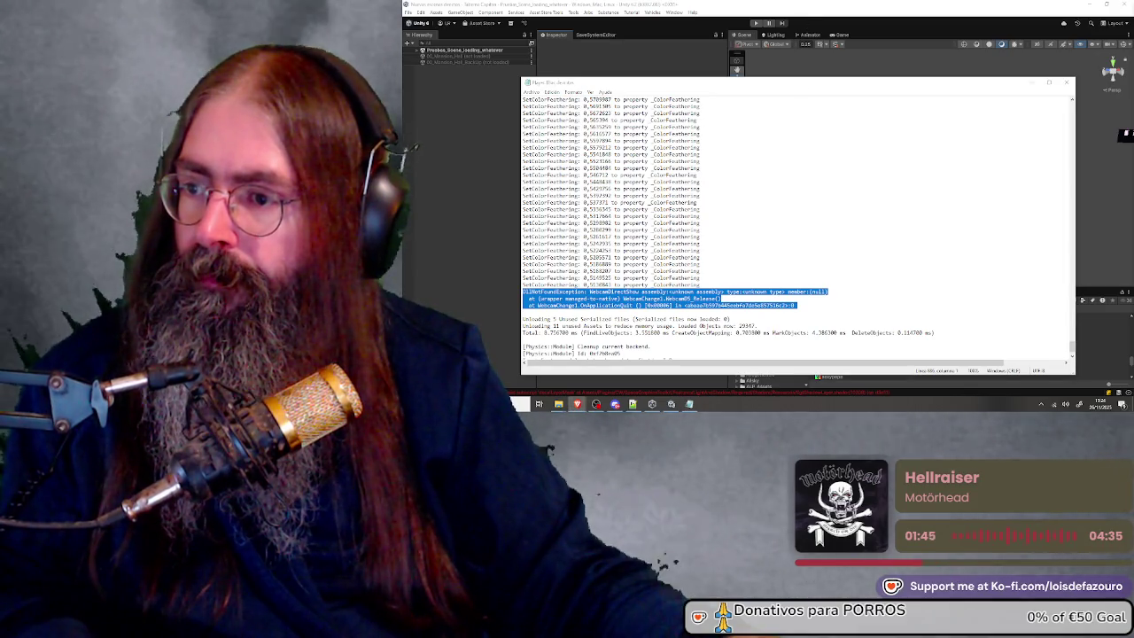
key(super+e)
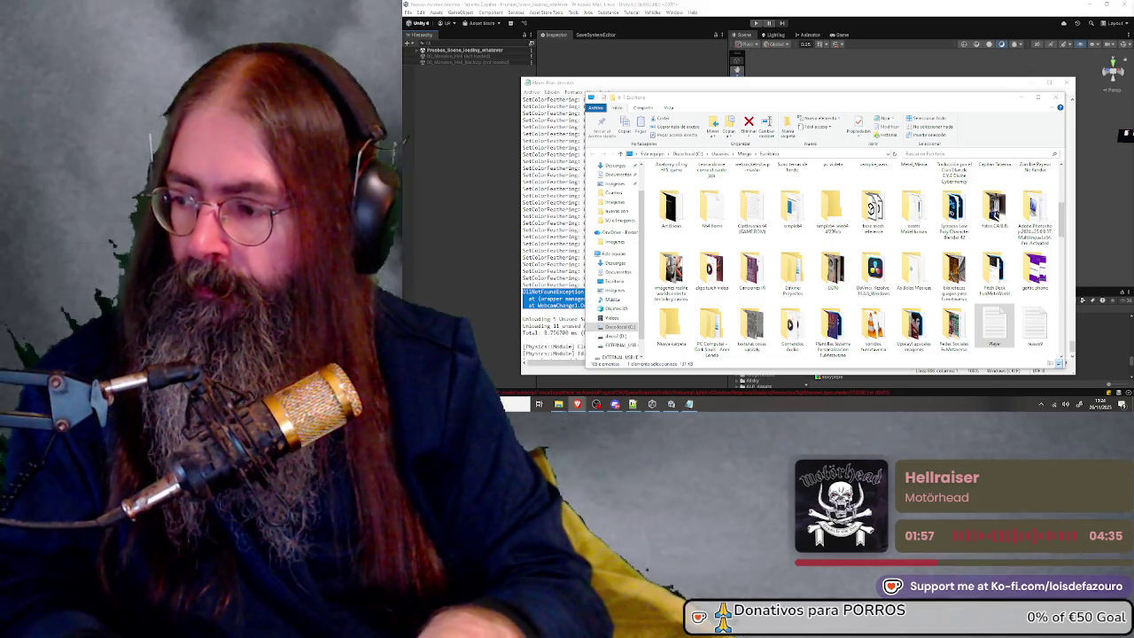
Minimize File Explorer so the Notepad log with the WebcamDirectShow error shows again
click(1023, 99)
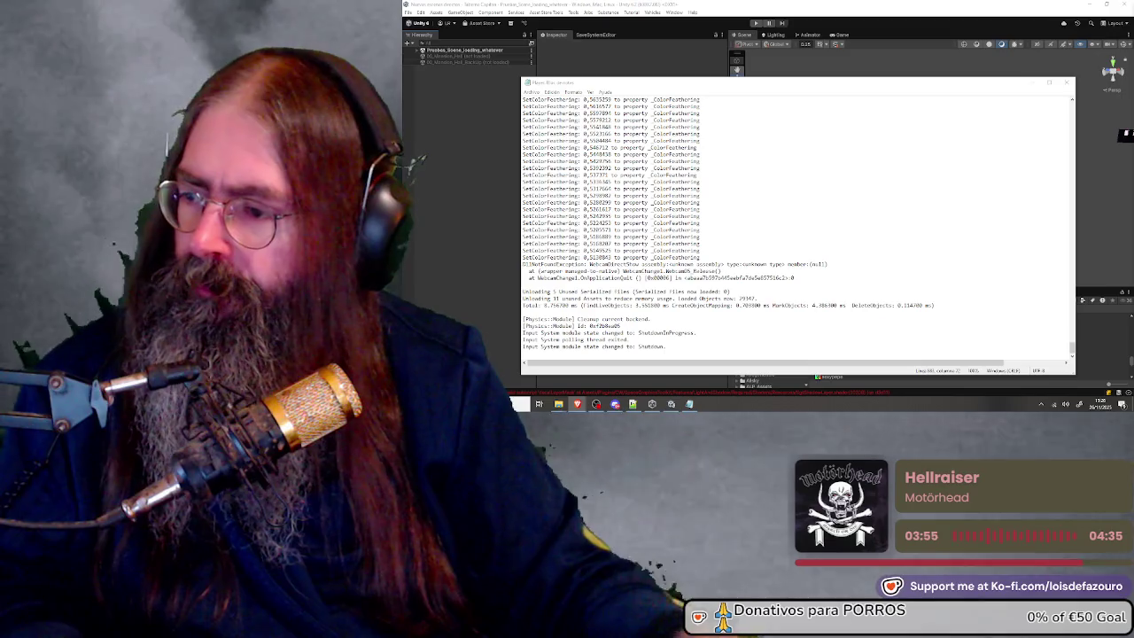
Search 'sistema' from Start to open the About page showing Windows 10 Pro, version 22H2
key(super)
text(sistema)
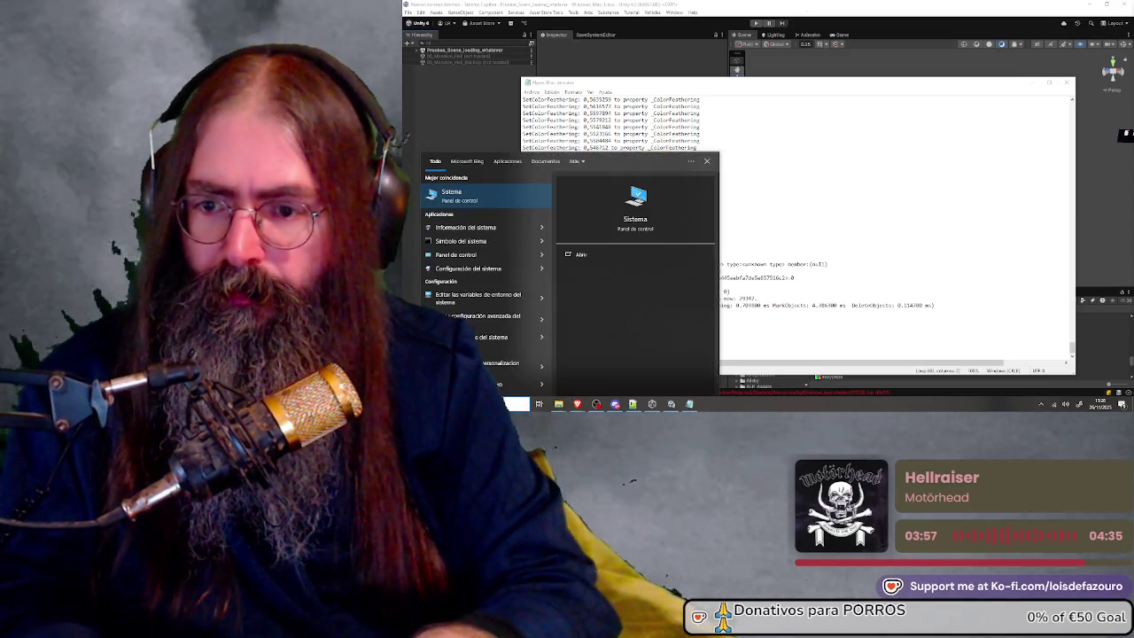
key(Return)
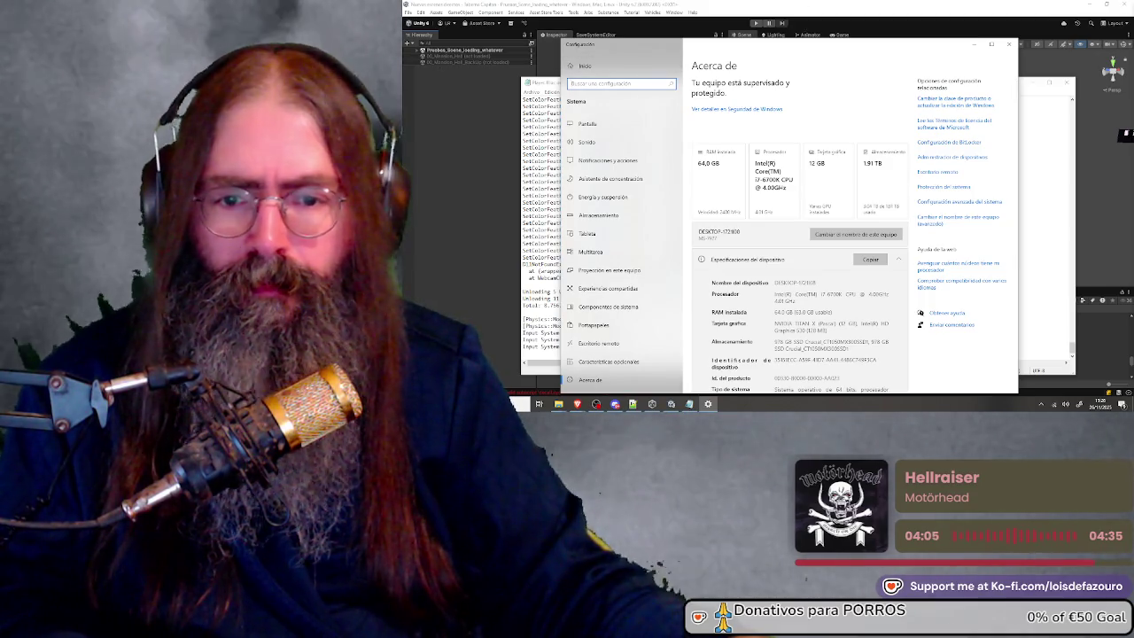
Close and reopen the About page with Win+Pause, then switch to the Gemini chat
key(alt+F4)
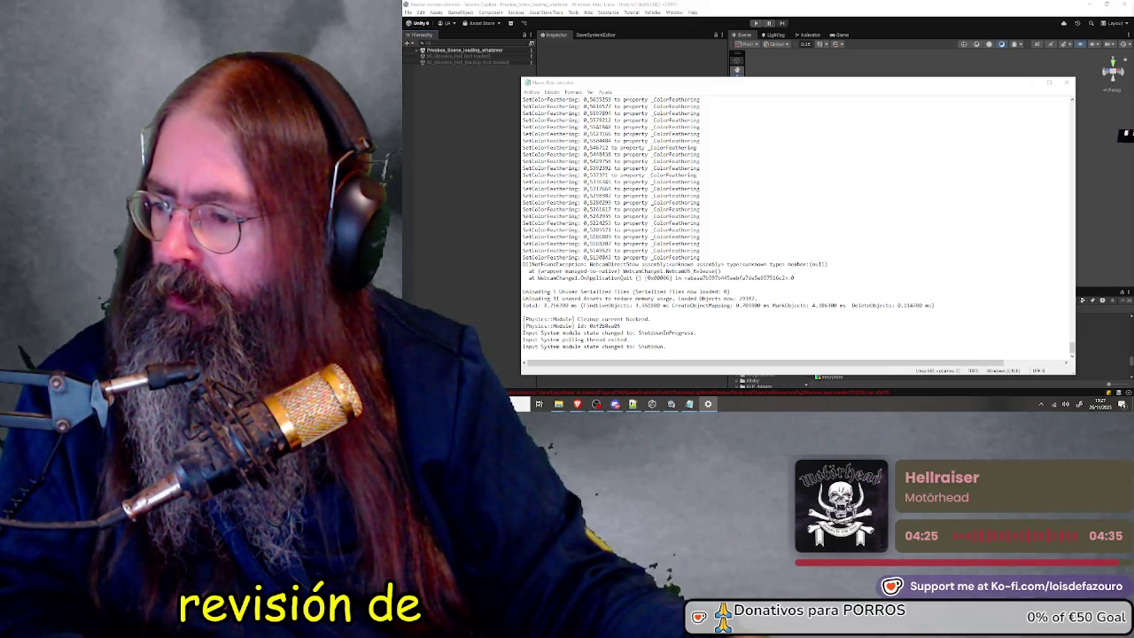
key(super+Pause)
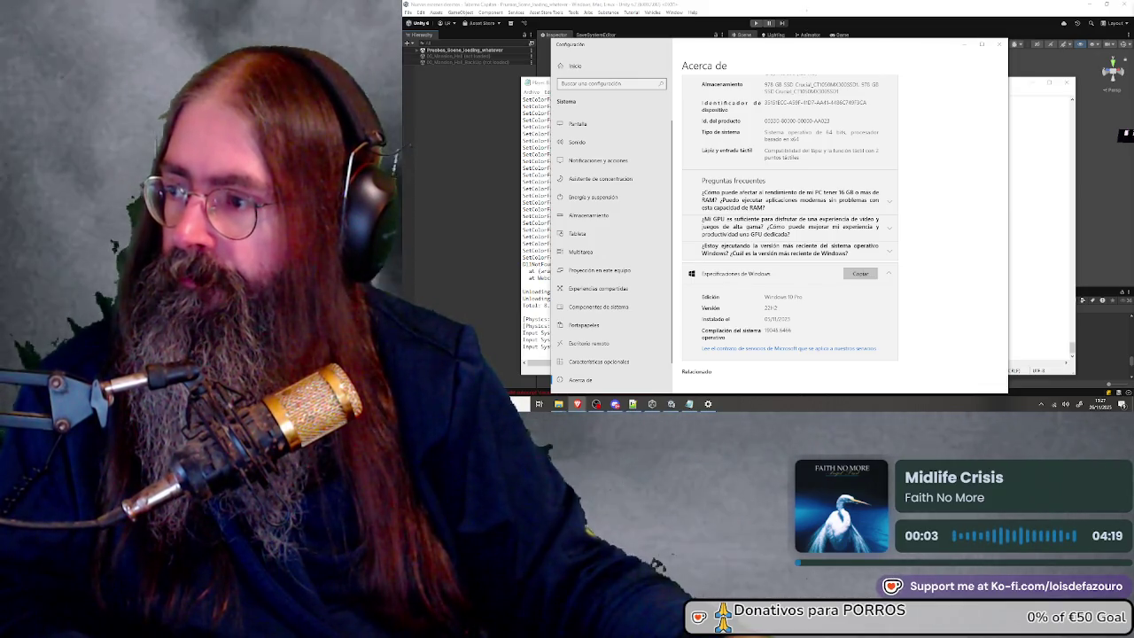
key(alt+Tab)
Maximize Chrome and zoom the Gemini reply to 133% to read it
double_click(802, 66)
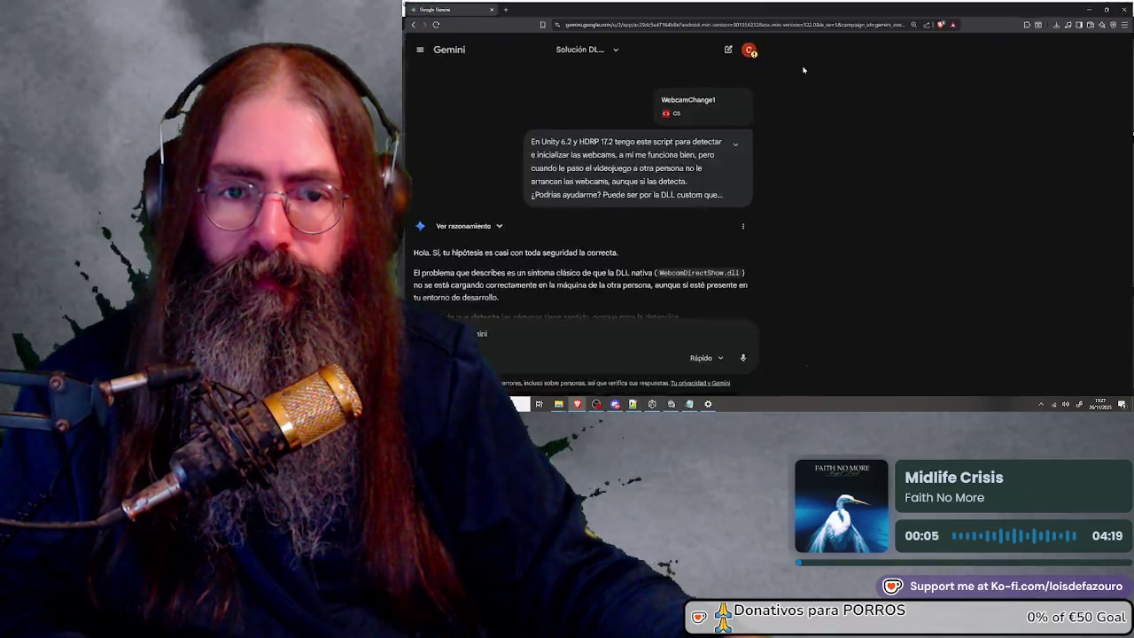
scroll(833, 160, down, 15)
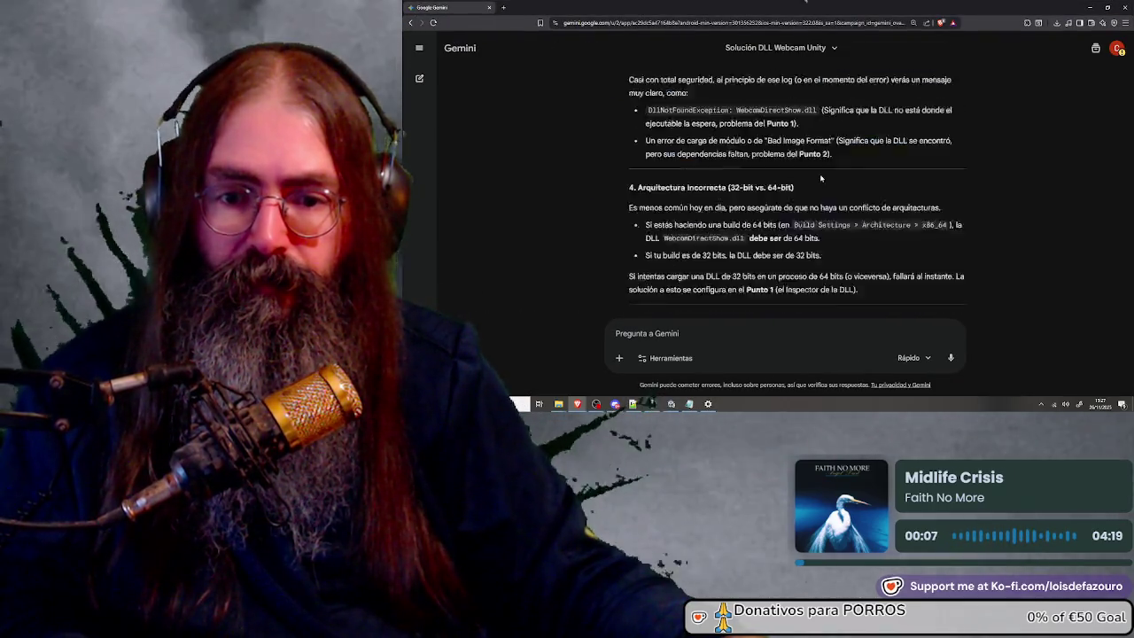
scroll(829, 168, down, 20)
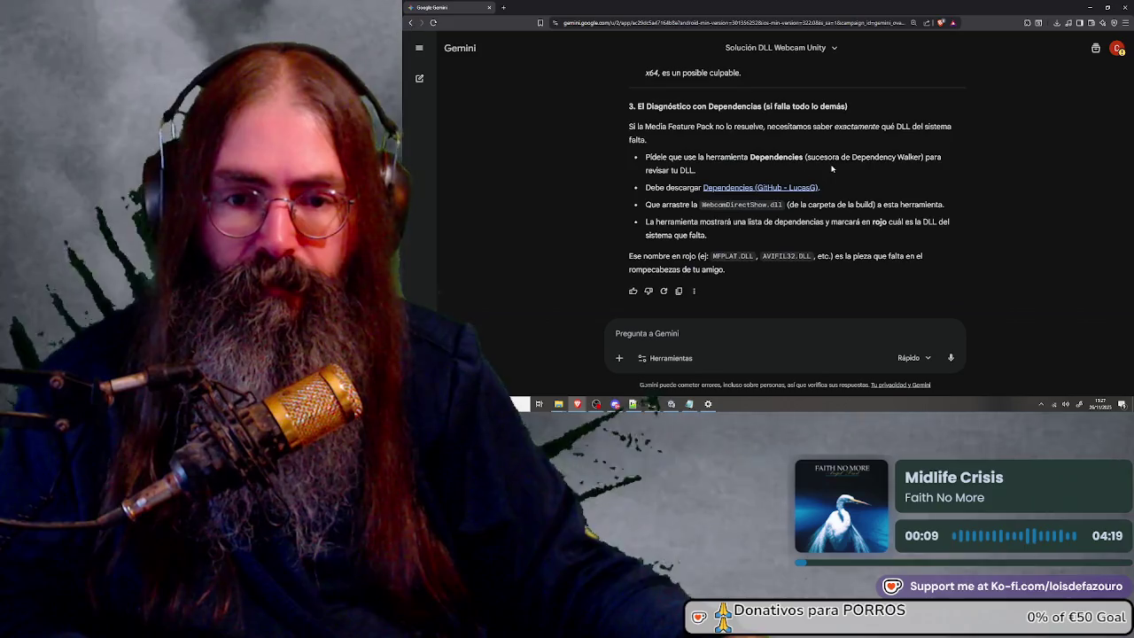
scroll(830, 162, up, 10)
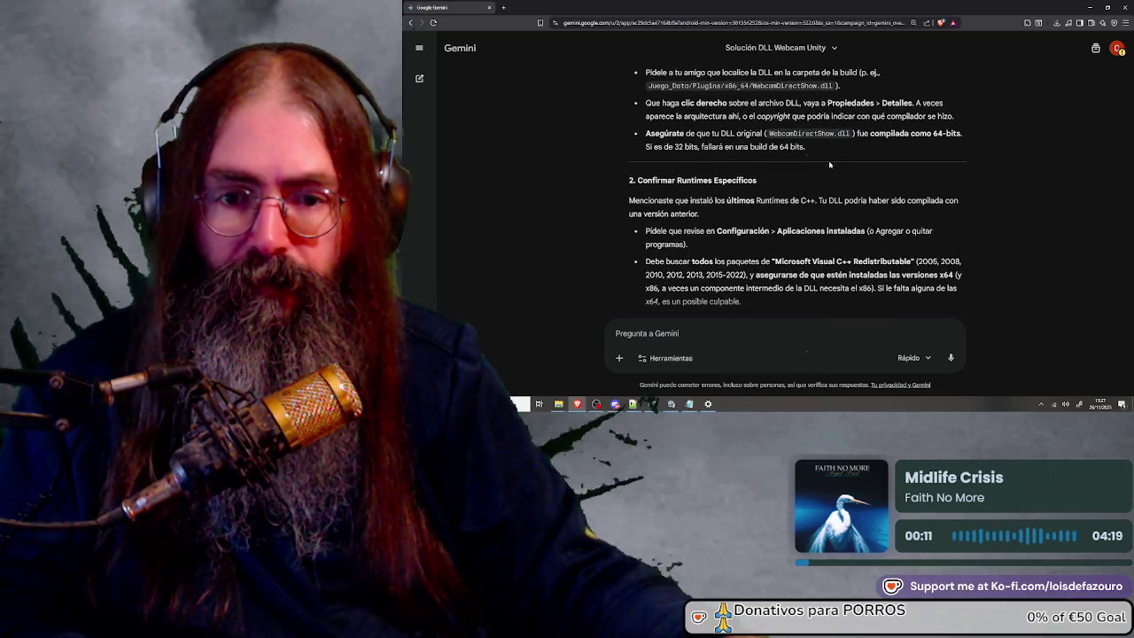
scroll(830, 164, up, 5)
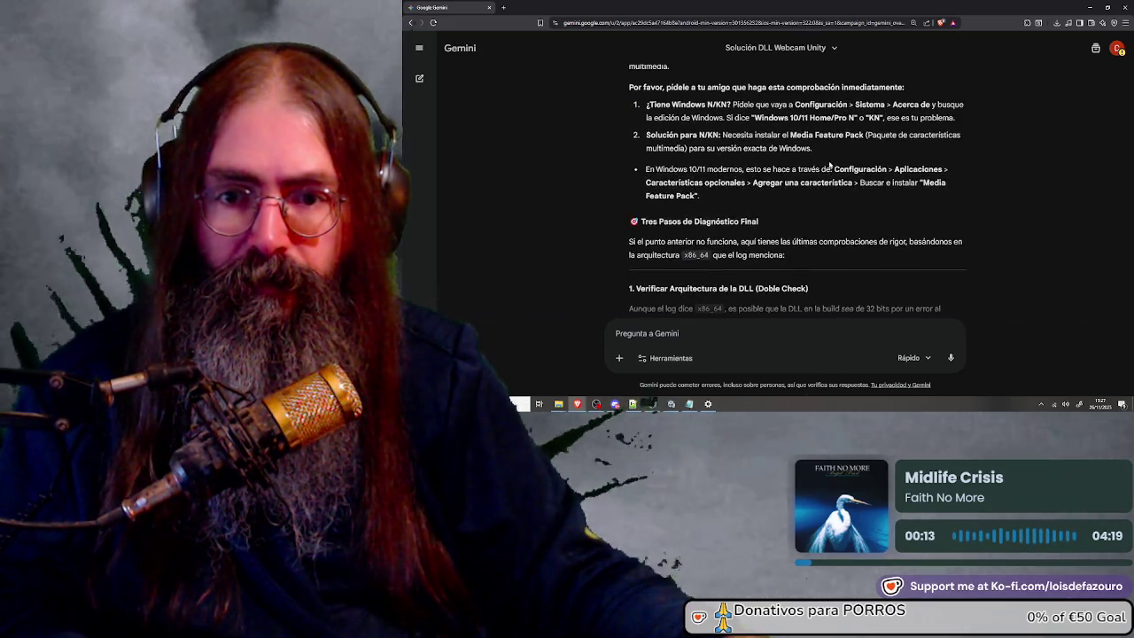
key(ctrl+plus)
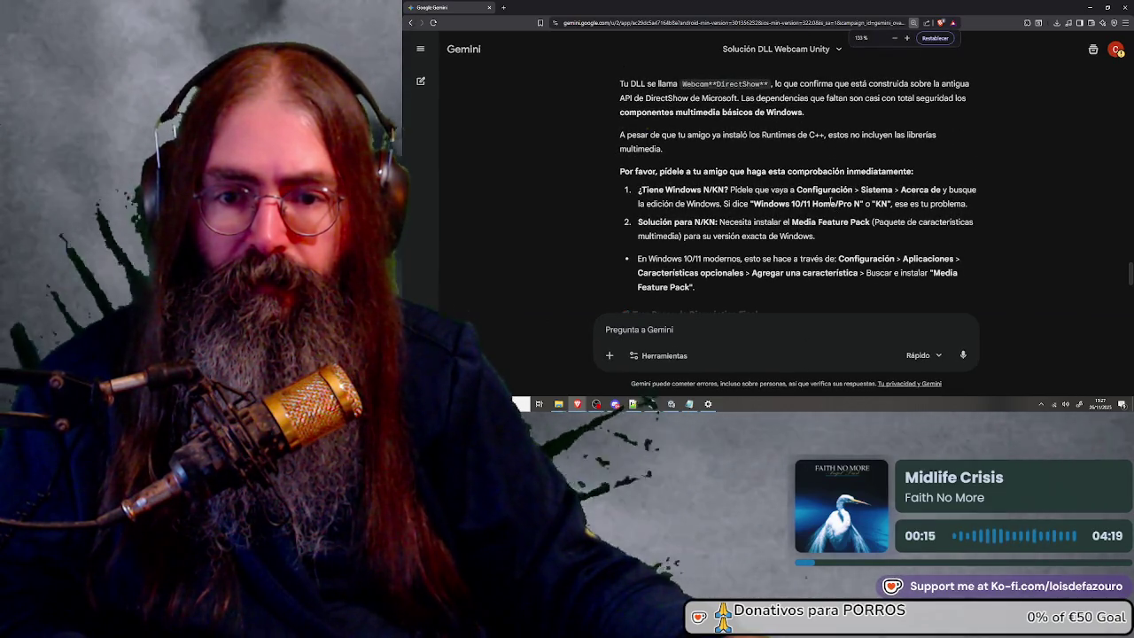
scroll(830, 200, down, 1)
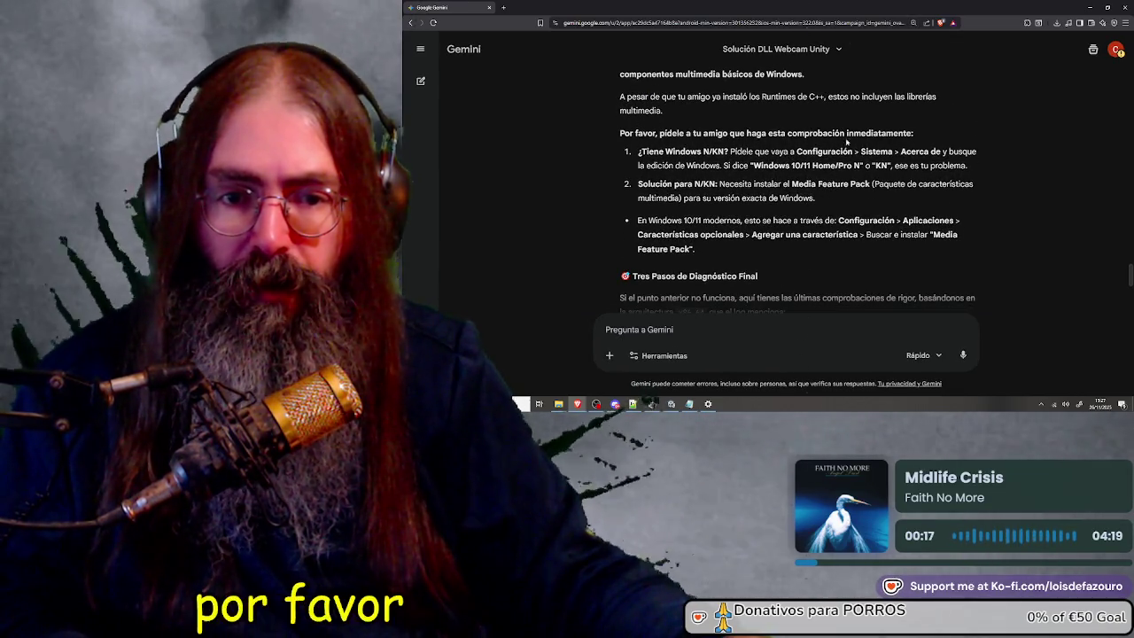
Highlight the Windows N/KN check and Media Feature Pack fix, then bring About settings forward
mouse_move(638, 152)
mouse_down()
mouse_move(943, 153)
mouse_move(723, 165)
mouse_move(967, 166)
mouse_up()
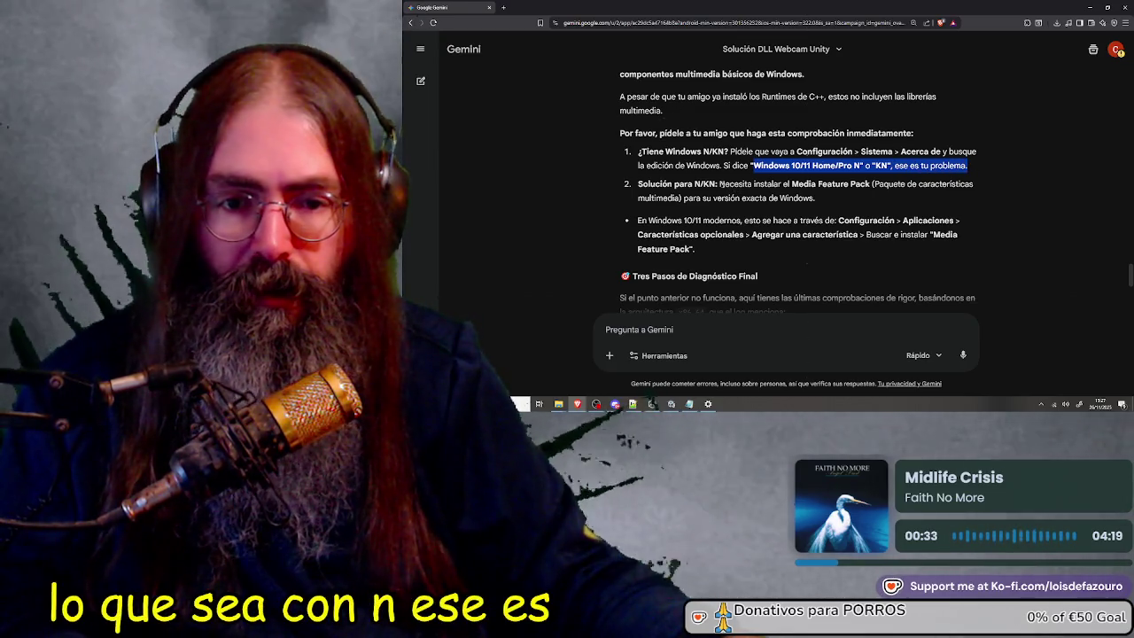
mouse_move(639, 183)
mouse_down()
mouse_move(811, 196)
mouse_move(873, 182)
mouse_move(854, 206)
mouse_up()
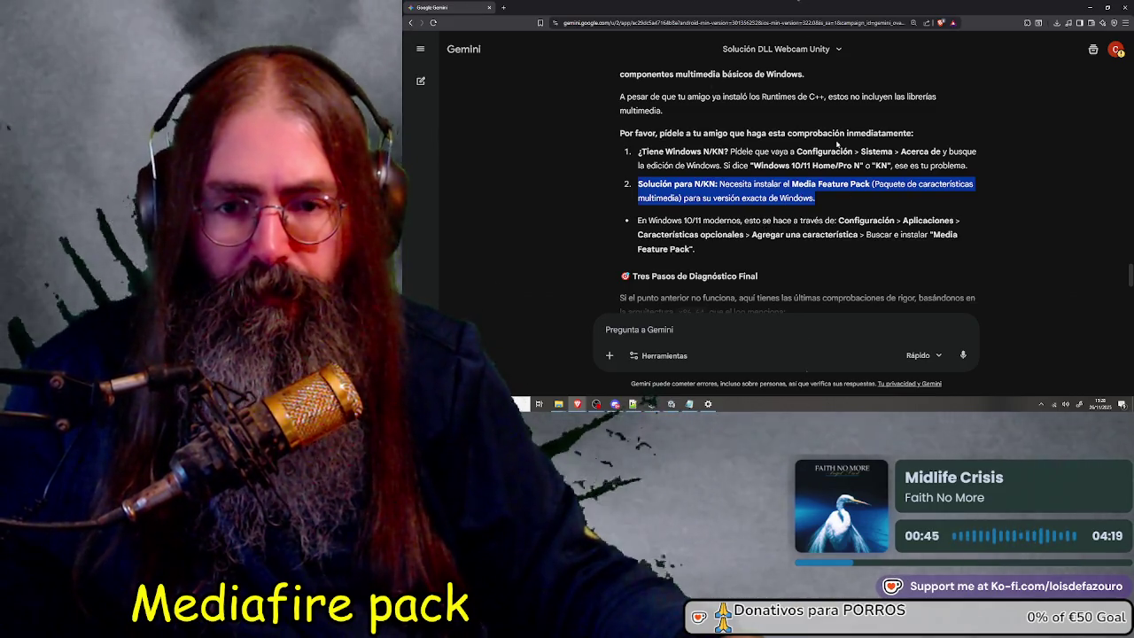
click(787, 144)
mouse_move(639, 152)
mouse_down()
mouse_move(869, 154)
mouse_move(974, 169)
mouse_up()
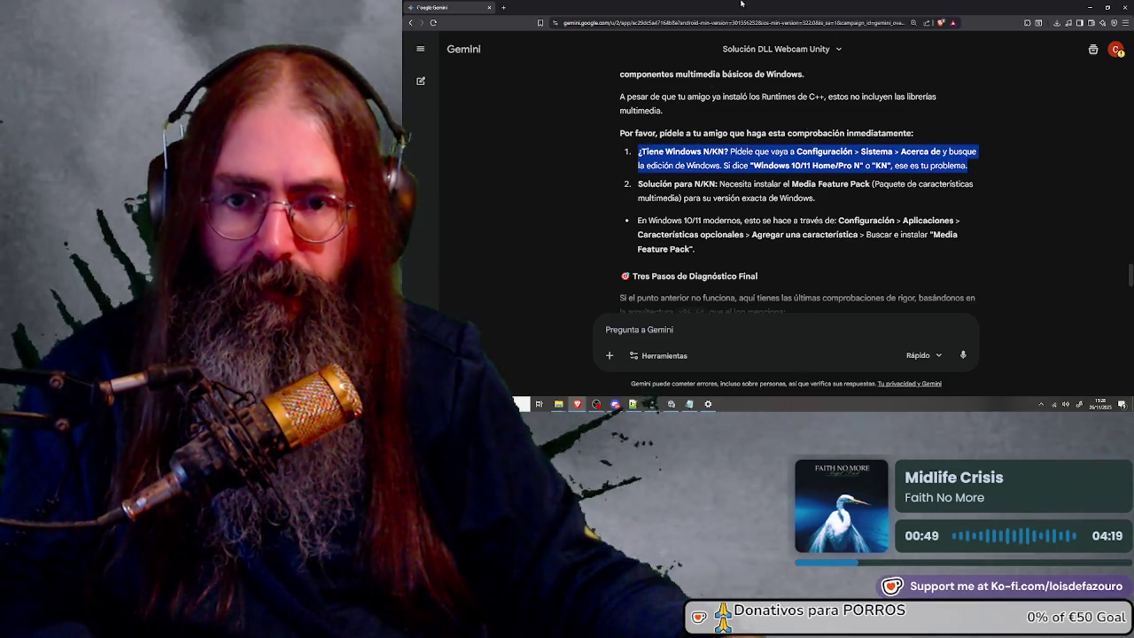
key(alt+Tab)
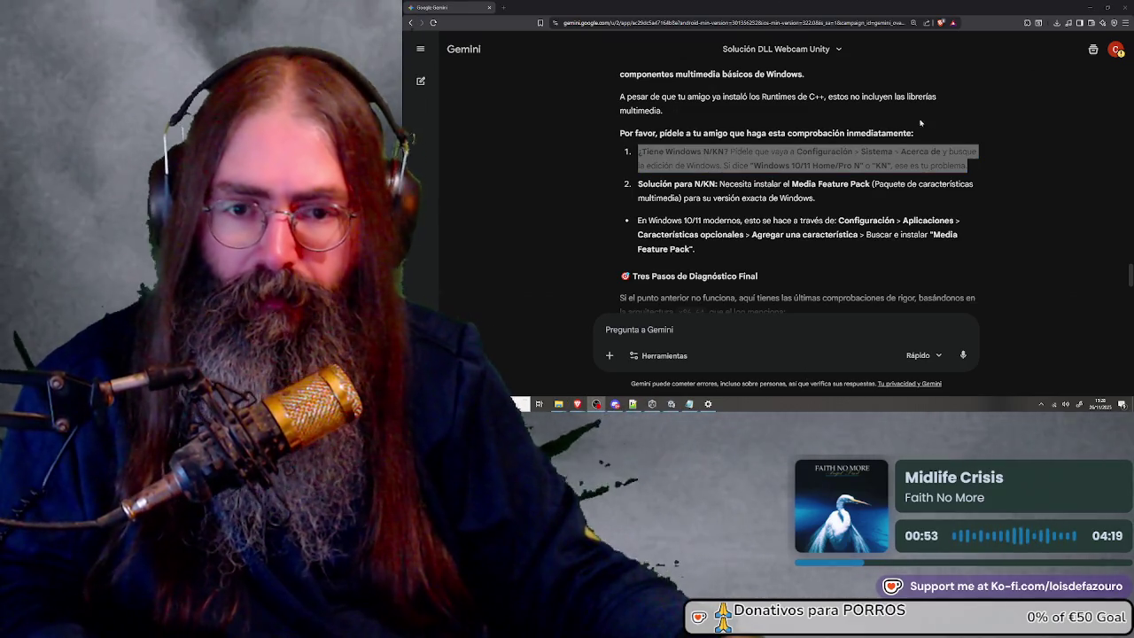
drag(634, 182, 850, 209)
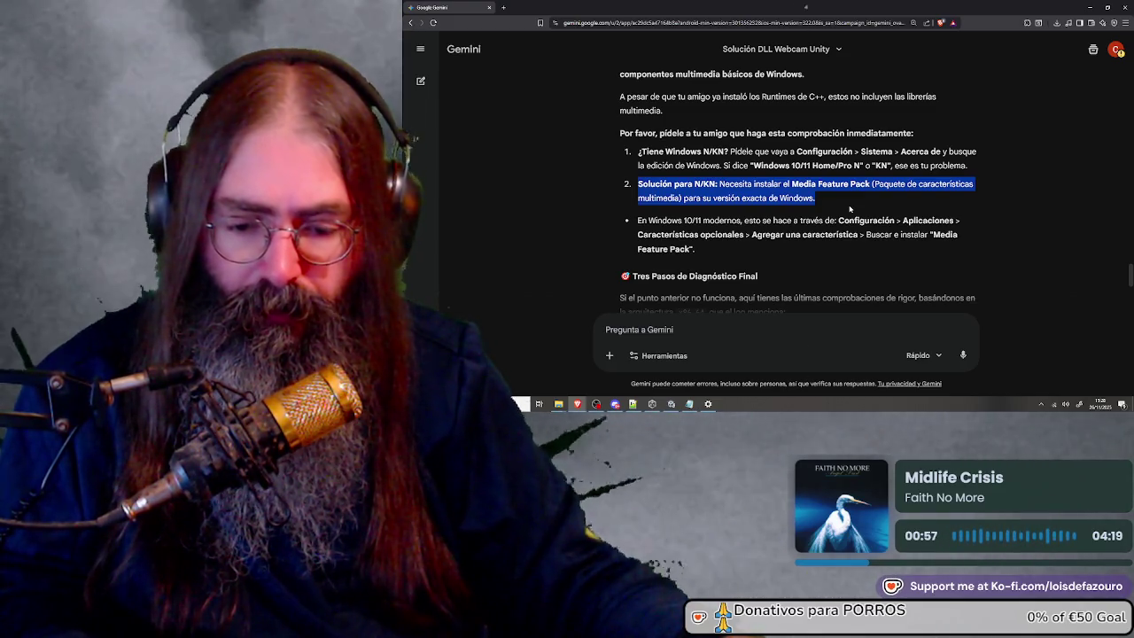
click(683, 160)
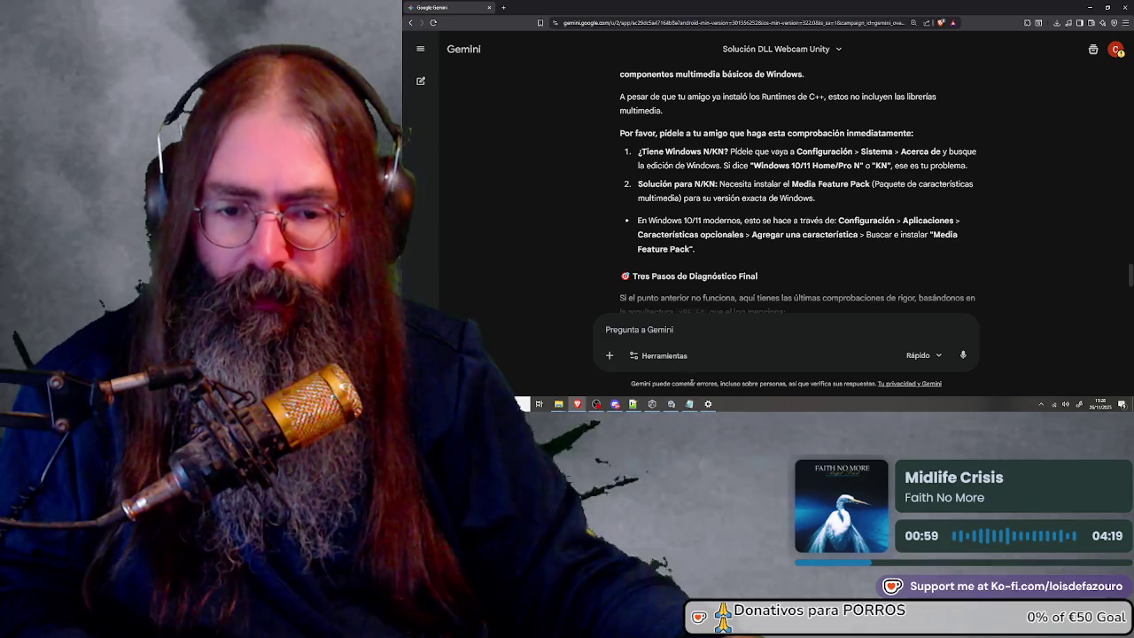
click(709, 404)
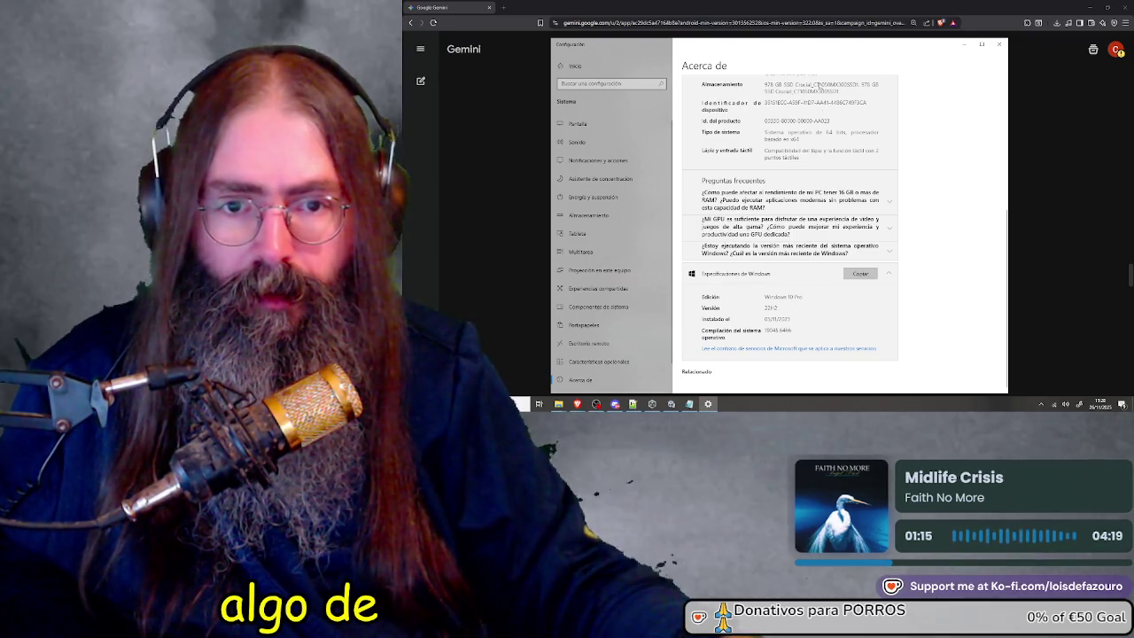
Alt+Tab away from the About page so the Gemini reply is in front again
key(alt+Tab)
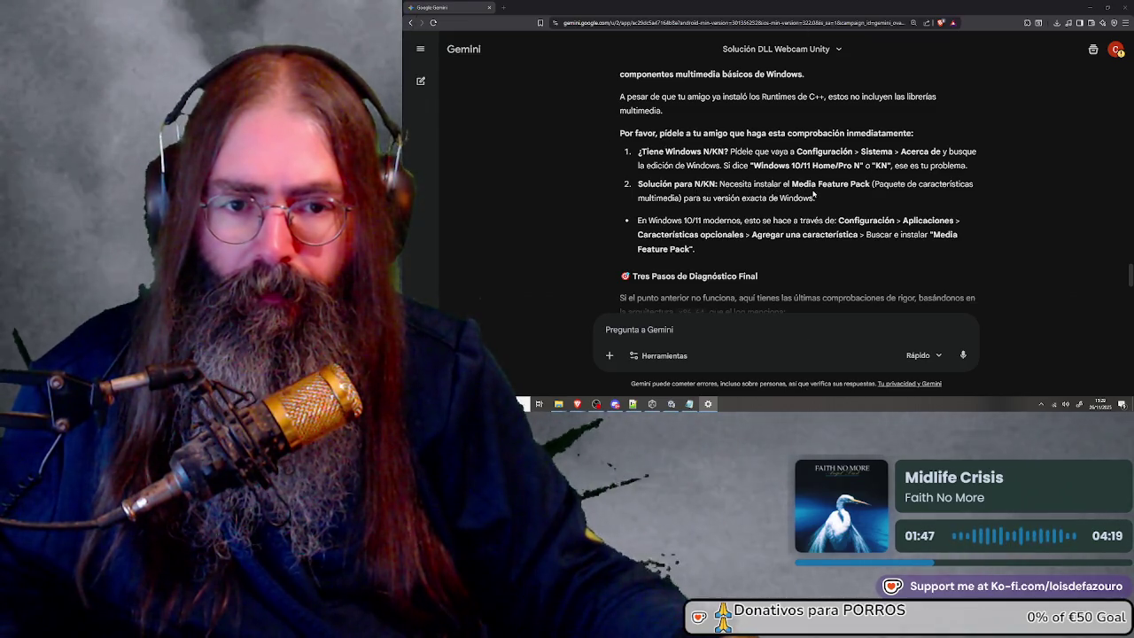
scroll(745, 218, down, 2)
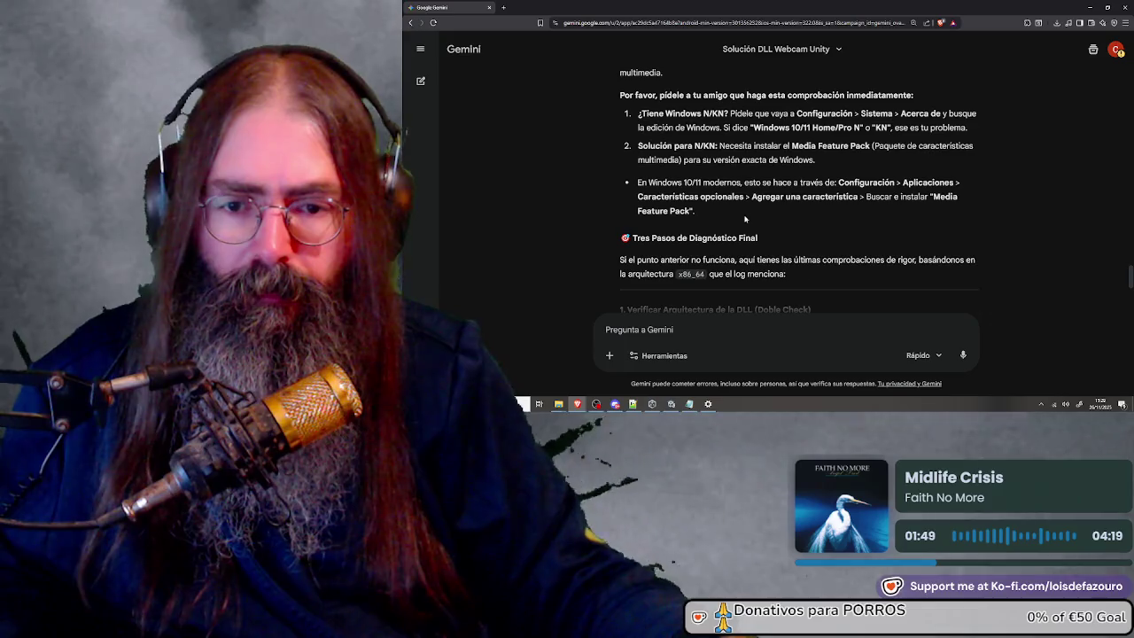
scroll(724, 181, down, 2)
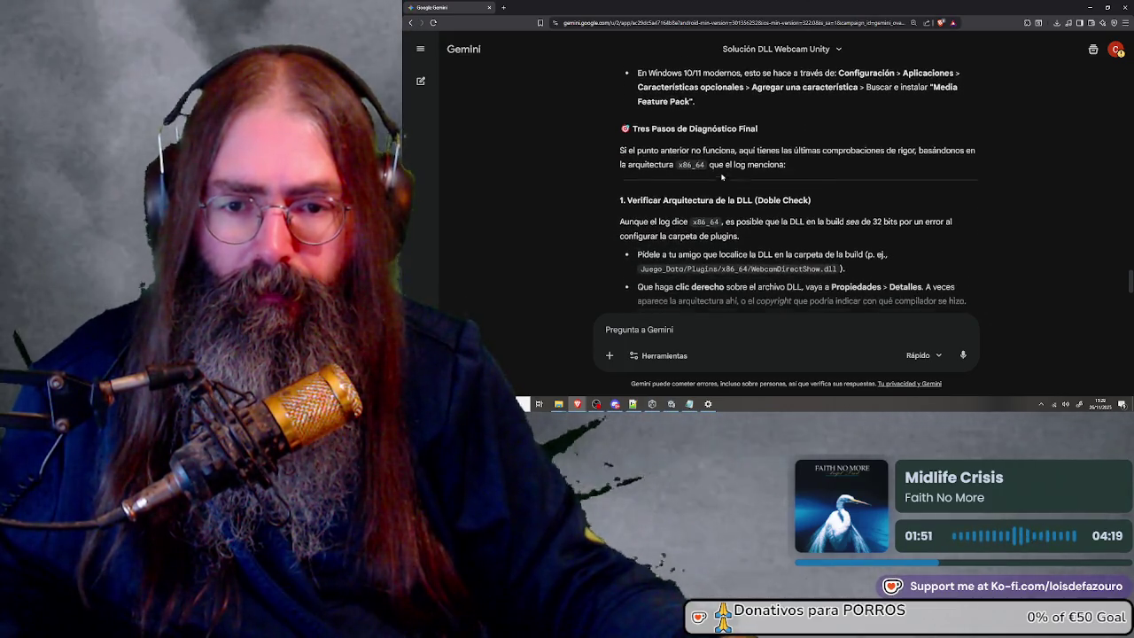
scroll(710, 156, down, 2)
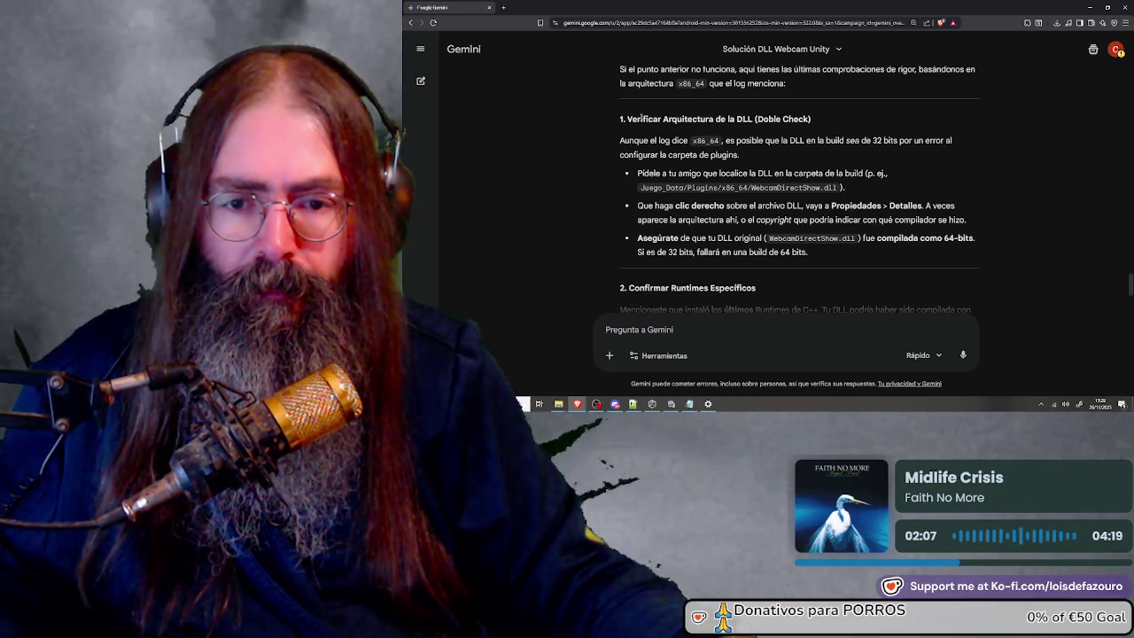
scroll(634, 120, down, 2)
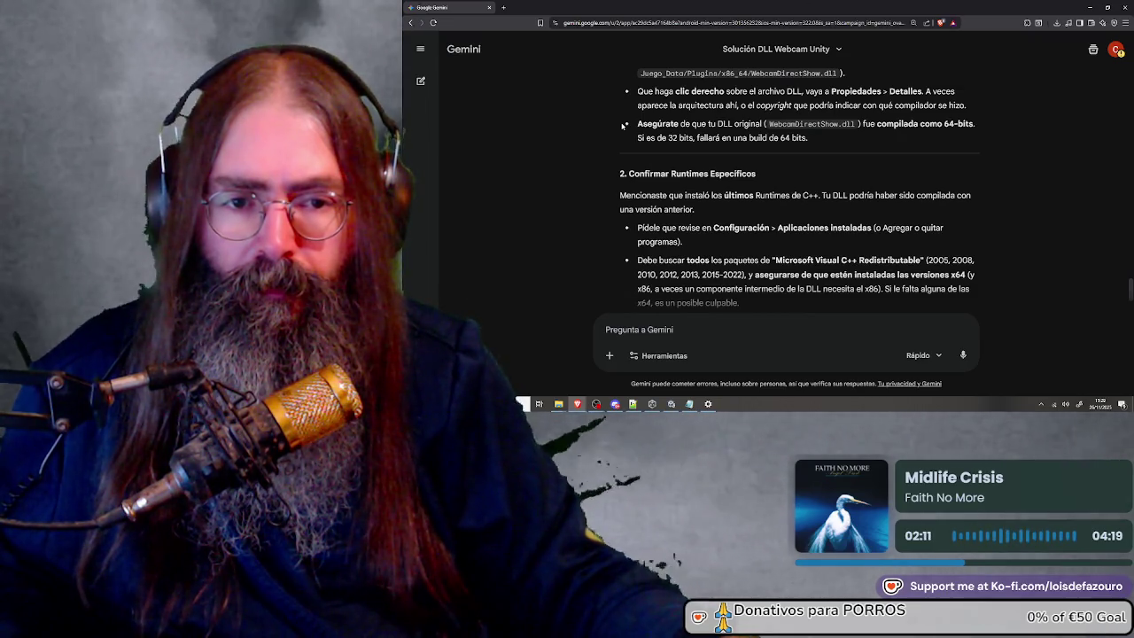
scroll(623, 126, down, 1)
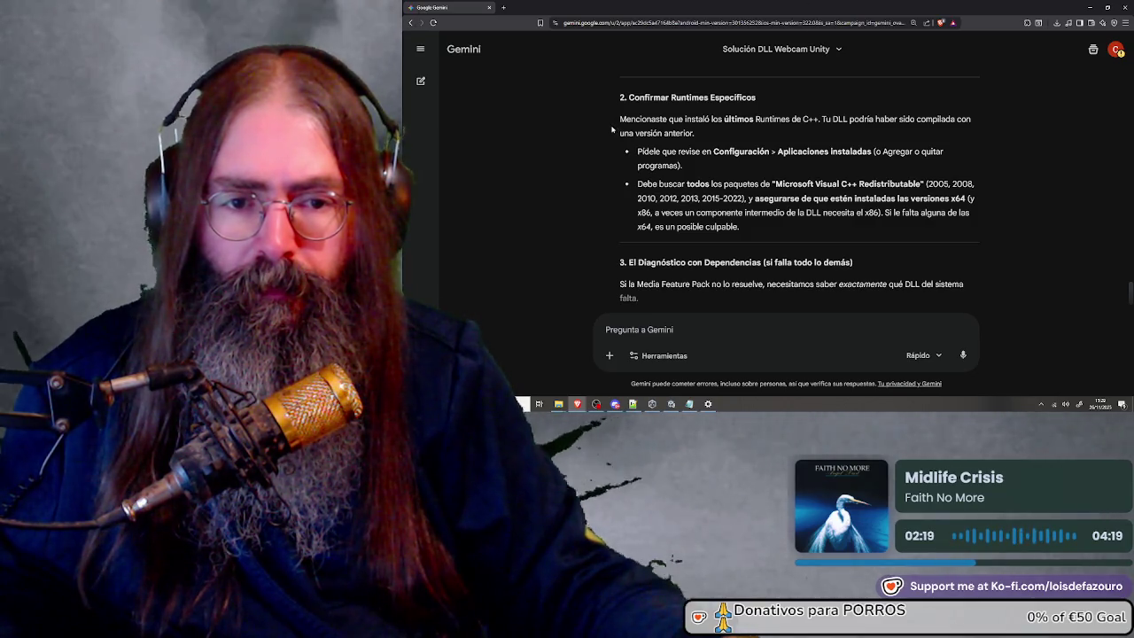
scroll(609, 130, down, 2)
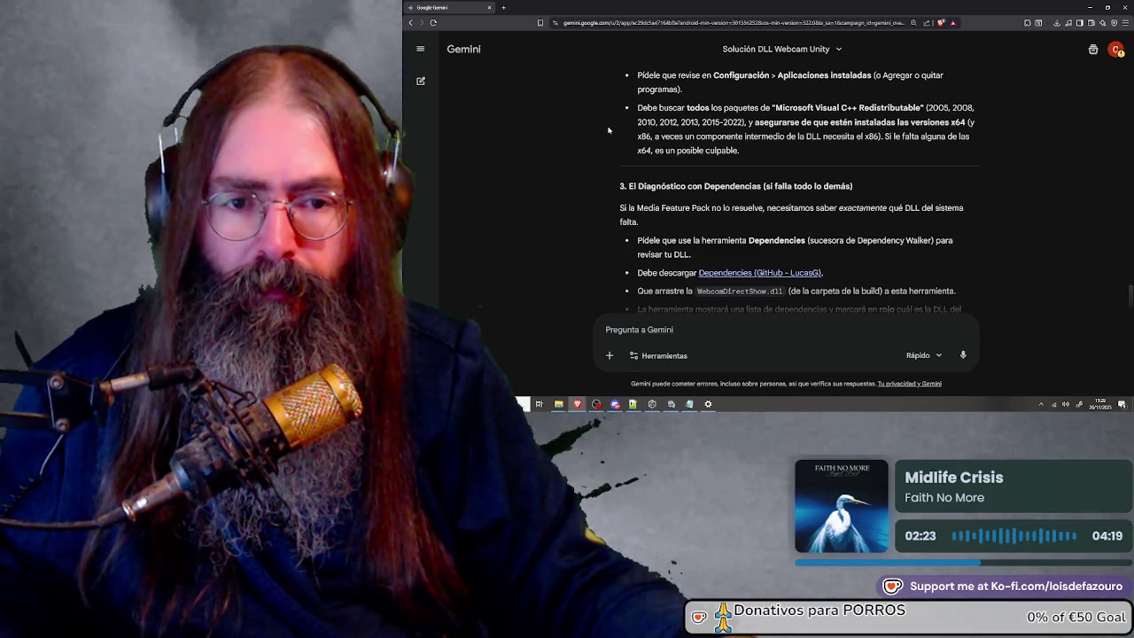
scroll(609, 130, down, 3)
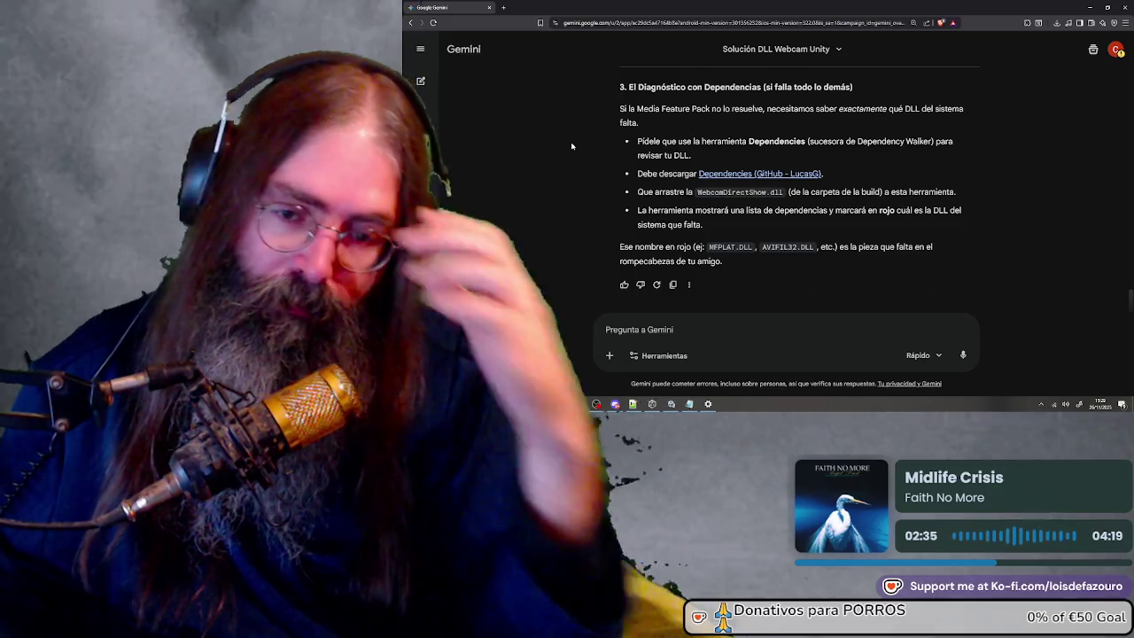
Send Gemini the follow-up 'Tiene windows 10 home, nº N ni KN'
click(702, 328)
text(T)
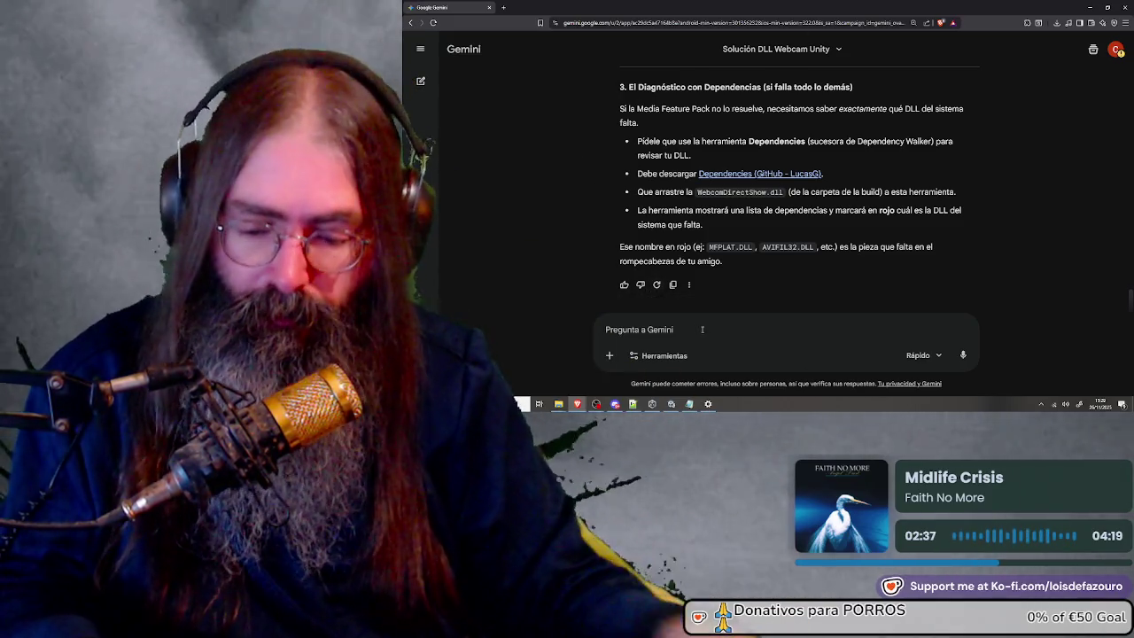
text(iene )
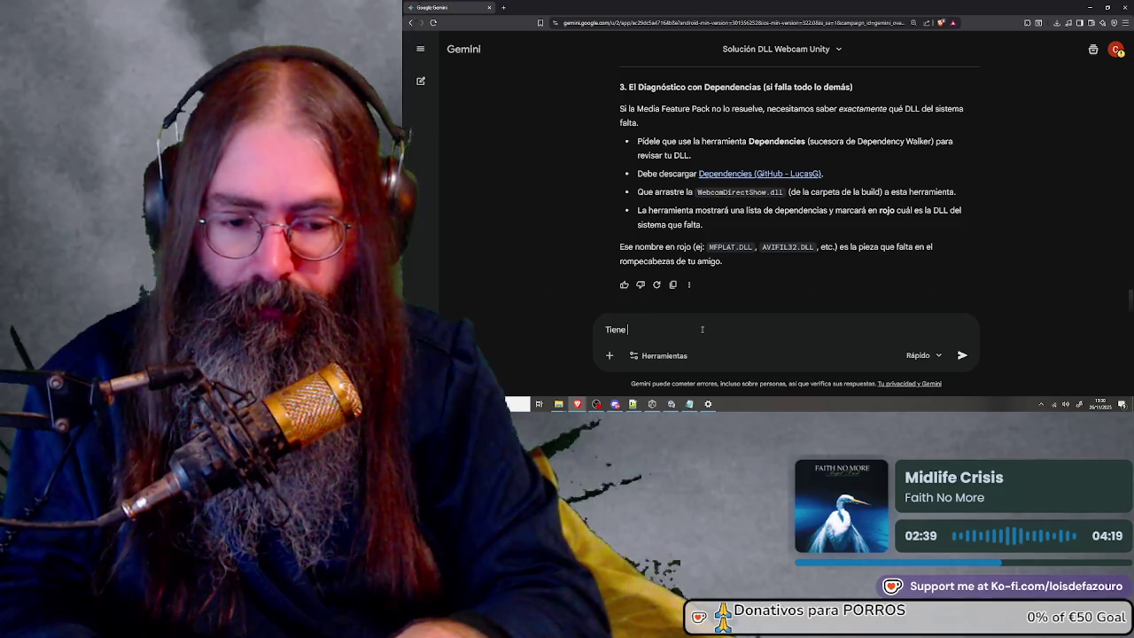
text(windows 10)
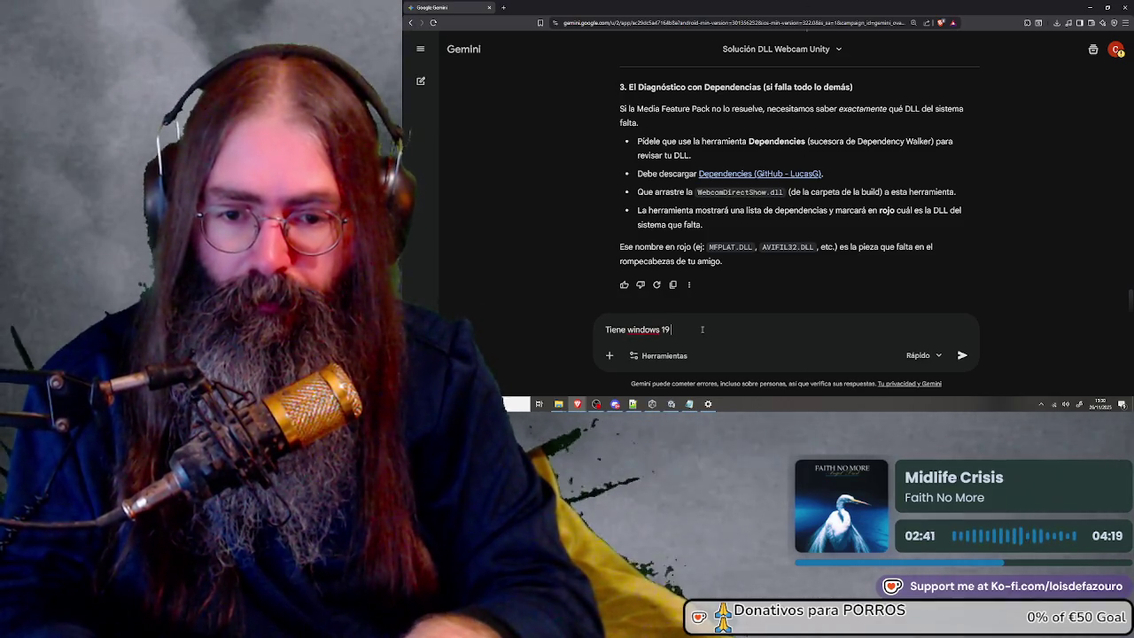
text( home, nº N)
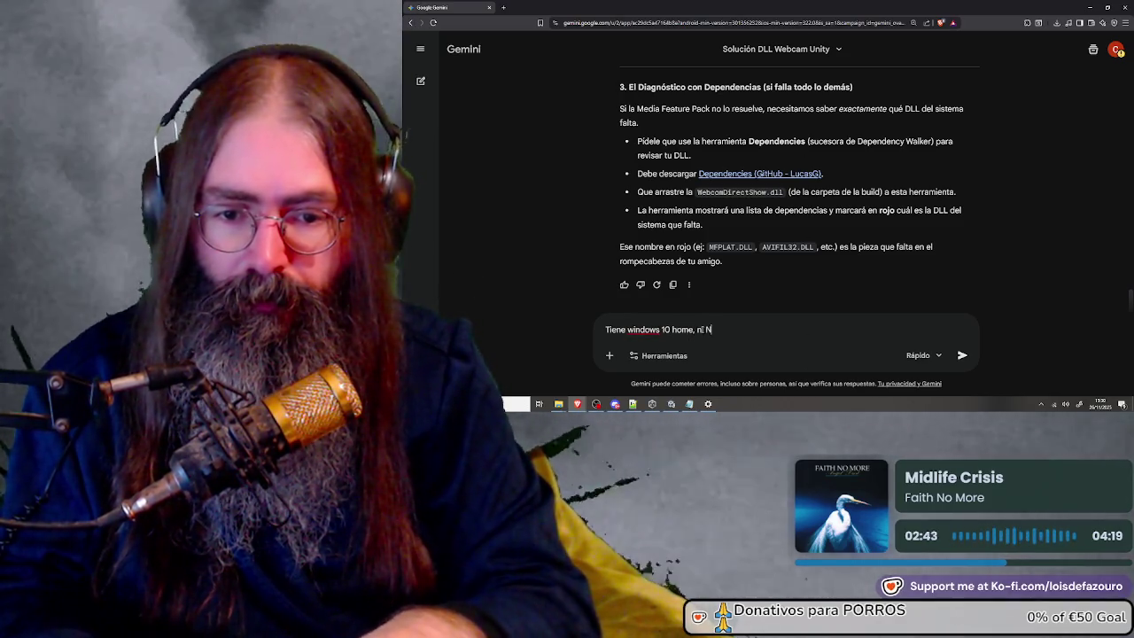
text( ni KN)
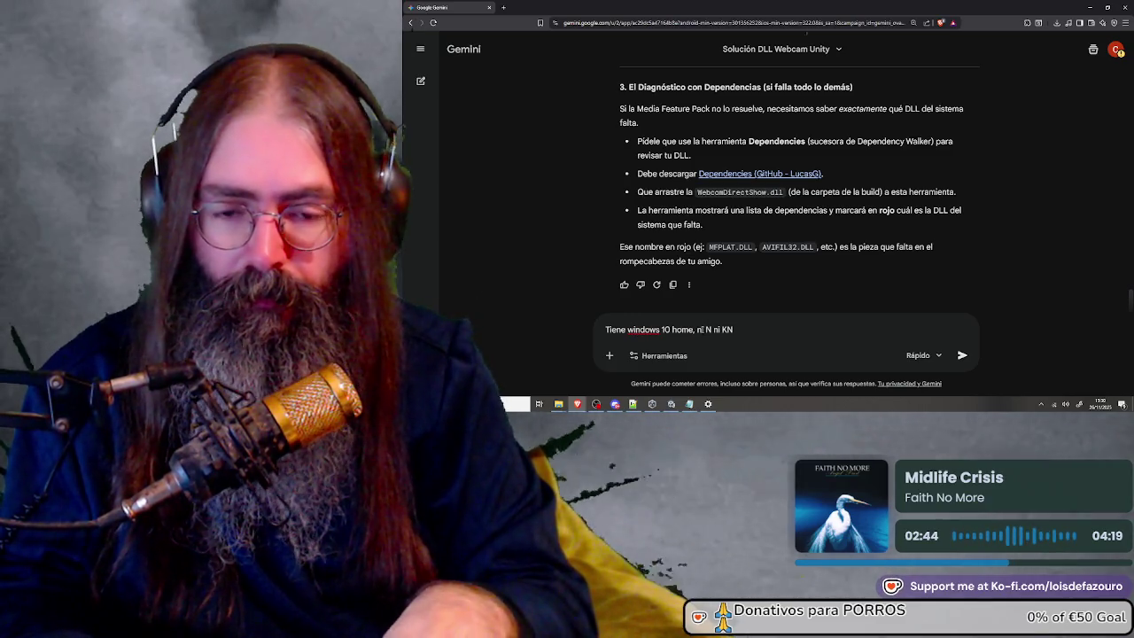
key(Return)
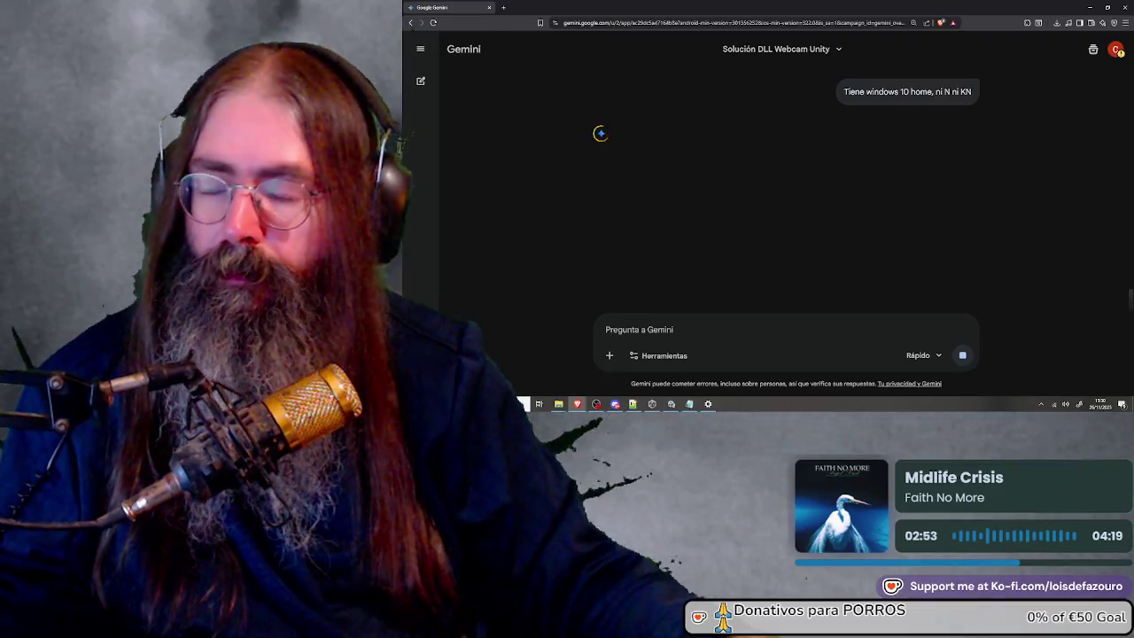
Switch back to Unity with the Notepad Player.log in front
key(super+d)
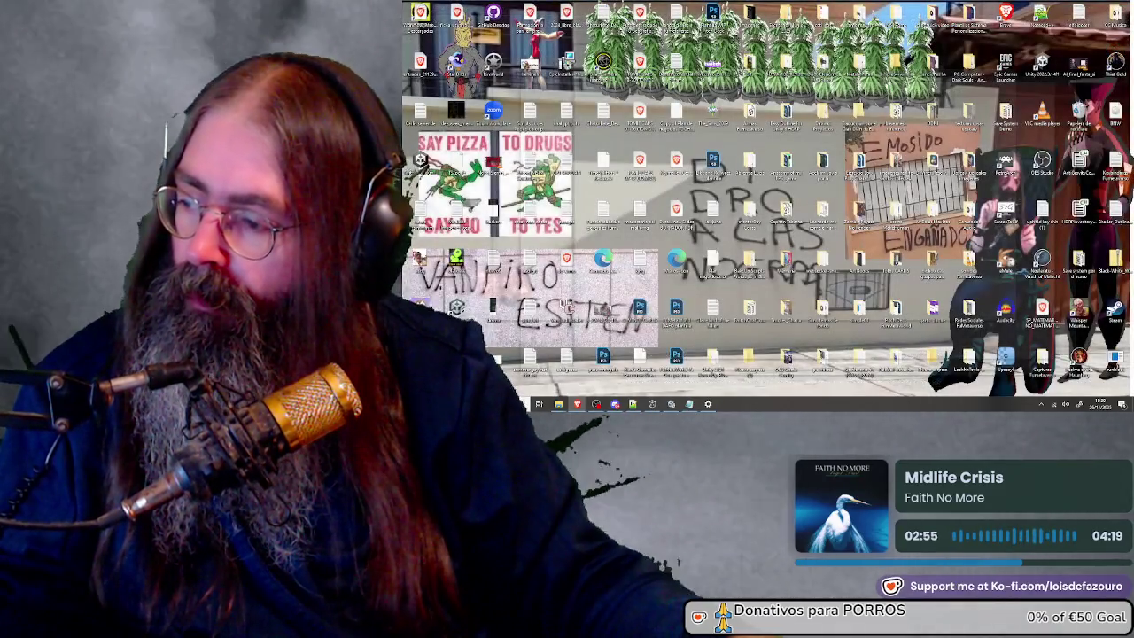
key(super+d)
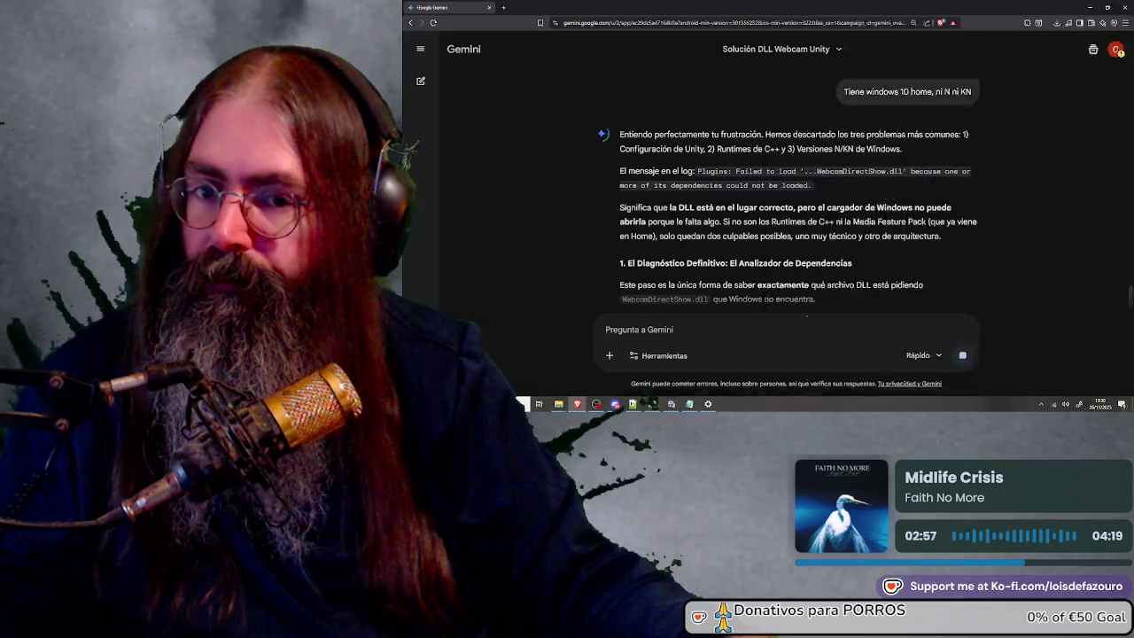
key(alt+Tab)
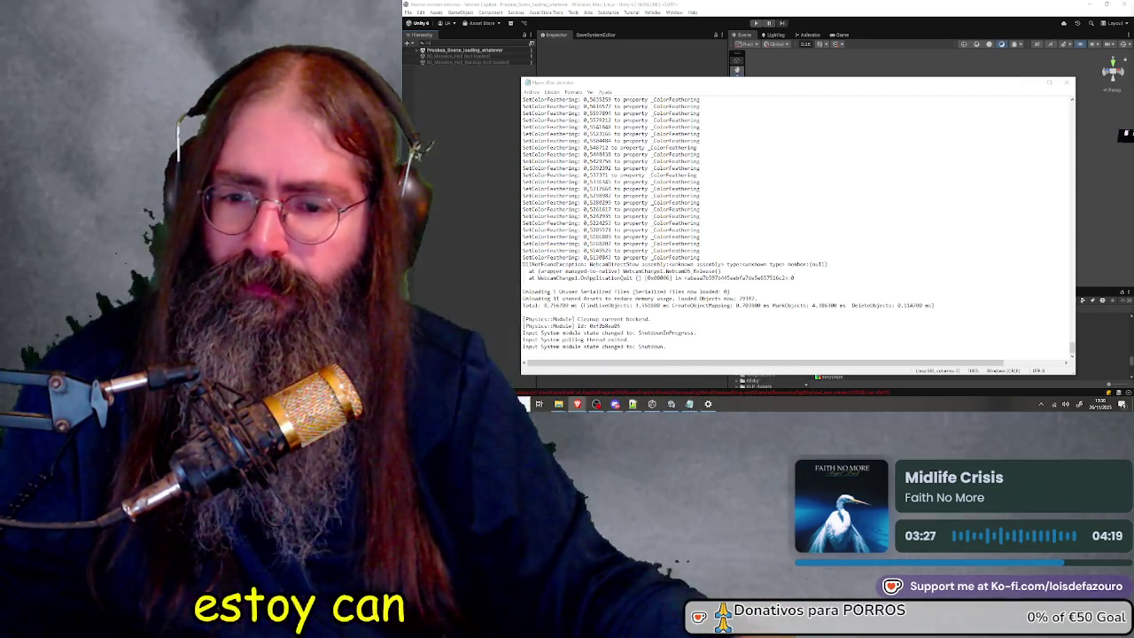
Close the Notepad window showing Player.log
click(1060, 84)
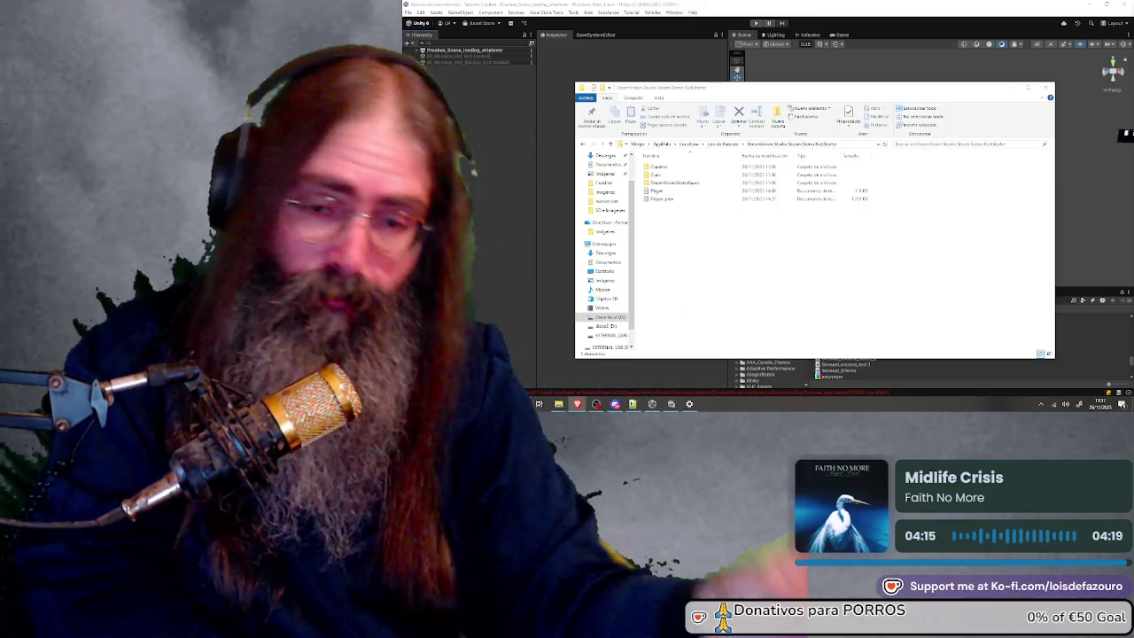
Alt+Tab past the File Explorer folder window so the Unity editor is visible
key(alt+Tab)
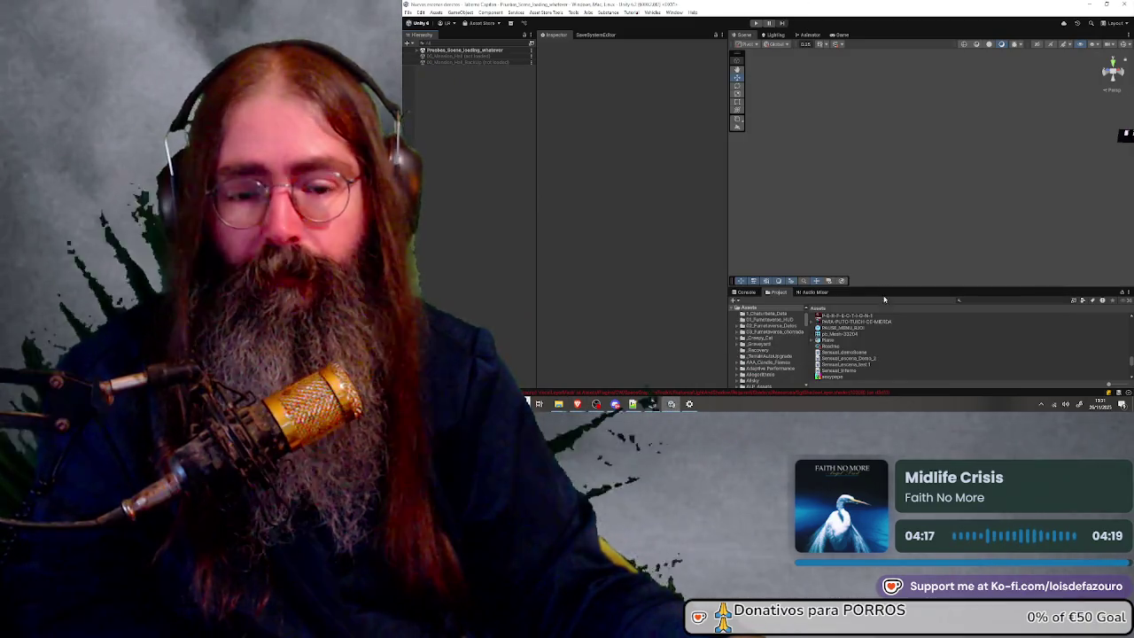
Search the Project for 'dimension' and select the WebcamDirectShow plugin
click(986, 300)
text(dimension)
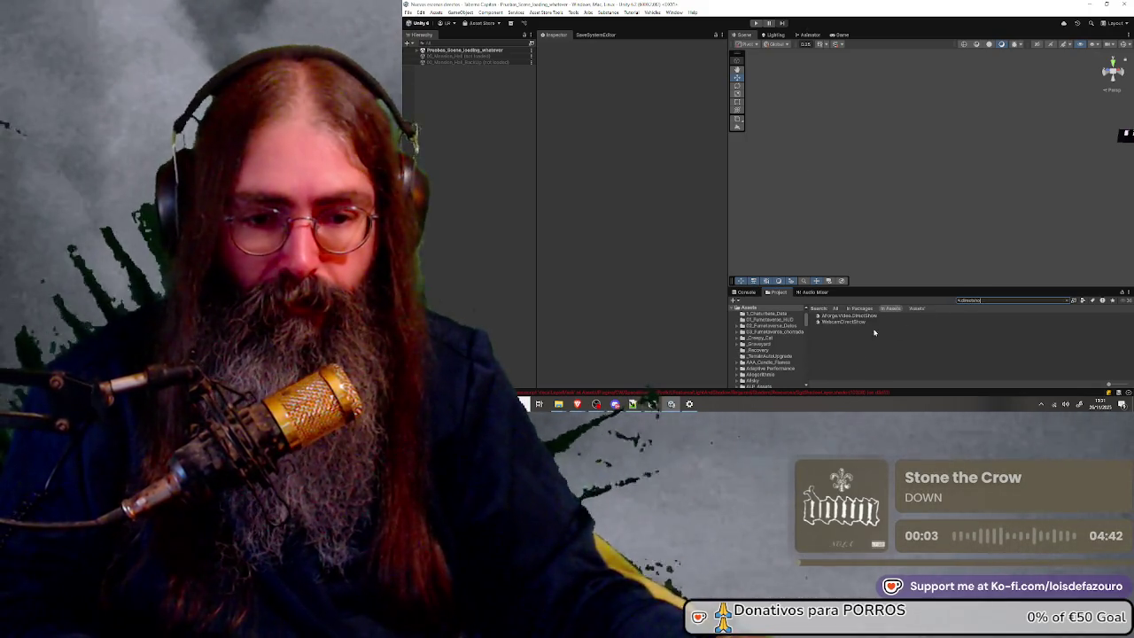
click(856, 323)
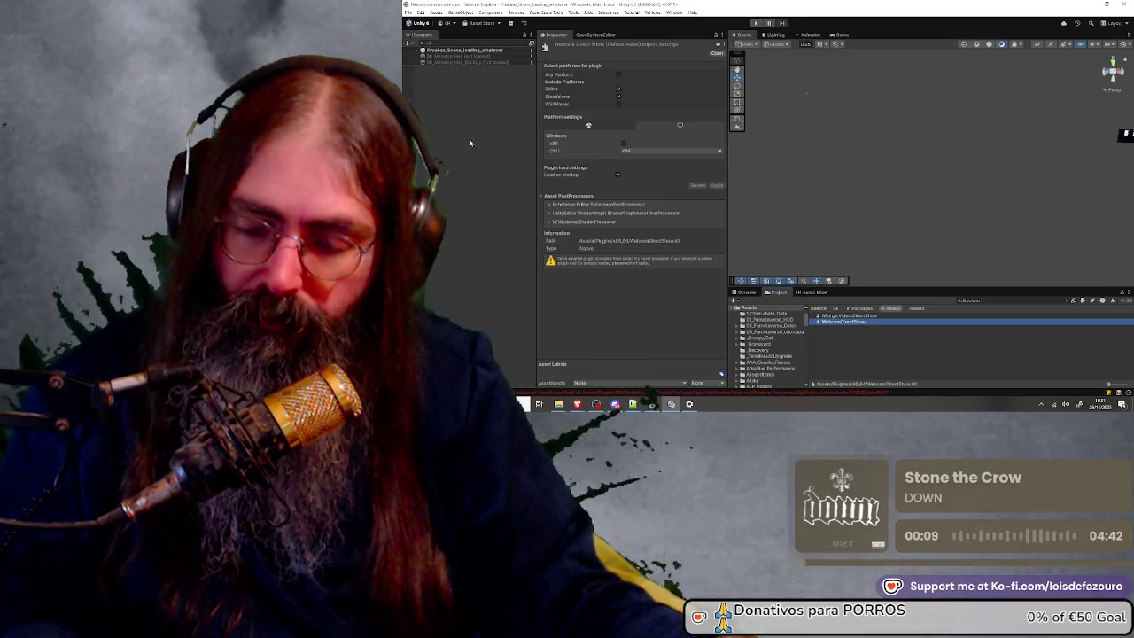
Take a screen capture of the plugin's import settings in the Inspector
key(super+shift+s)
mouse_move(540, 33)
mouse_down()
mouse_move(702, 305)
mouse_move(731, 307)
mouse_up()
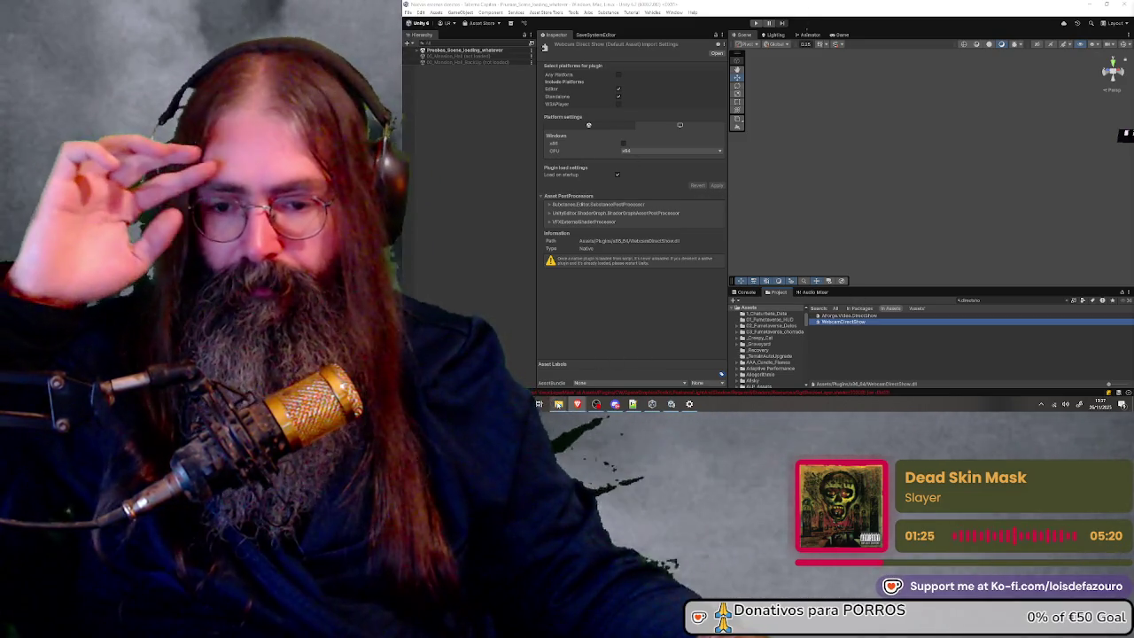
mouse_move(559, 404)
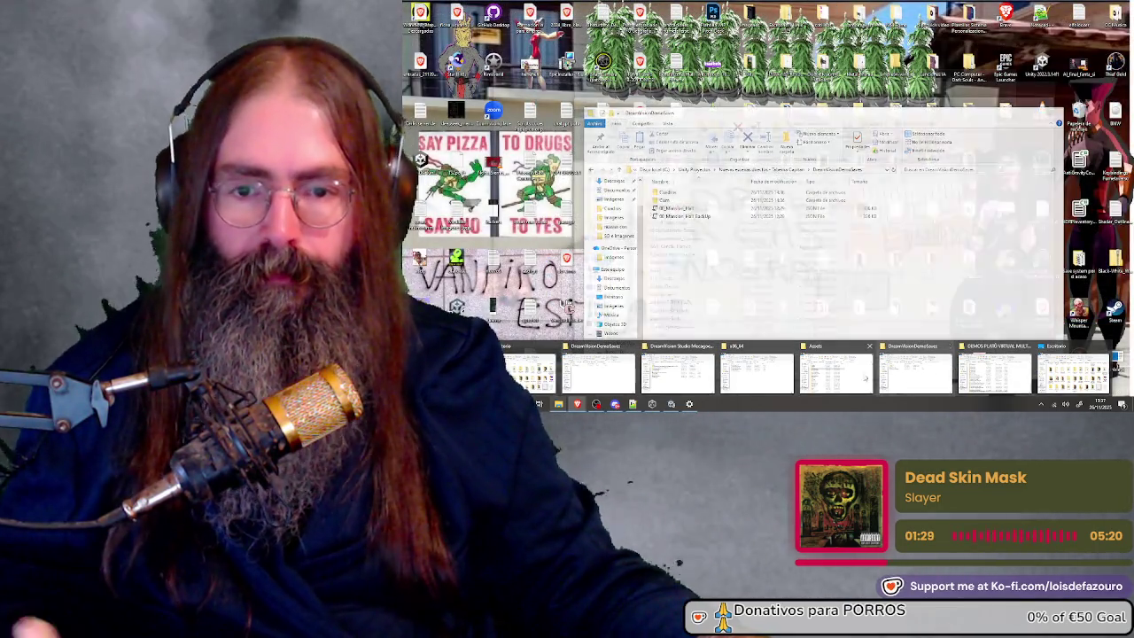
Switch to the DreamVision Studio folder window and go up to the parent demos folder
click(930, 384)
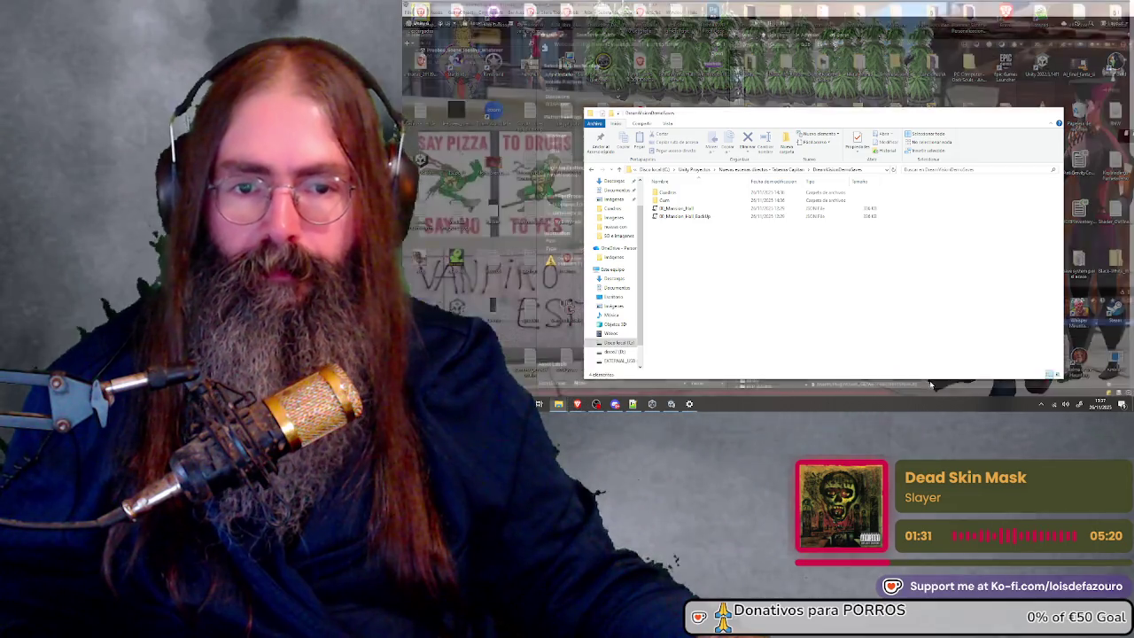
mouse_move(559, 403)
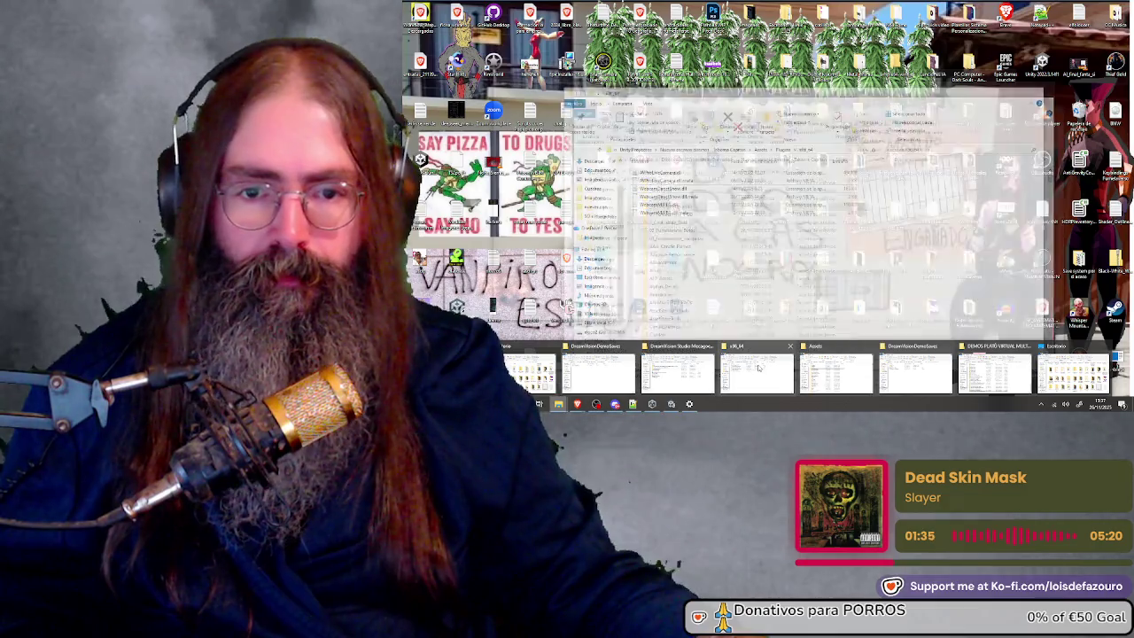
click(700, 370)
click(666, 132)
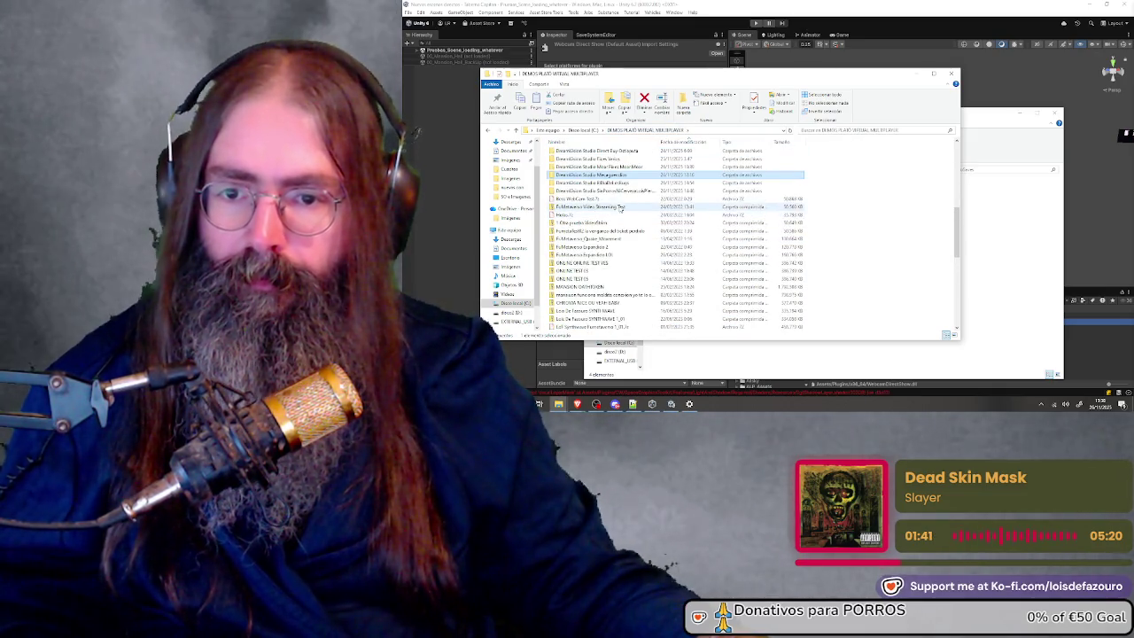
Open KickStarter_Data > Plugins > x86_64 and select WebcamDirectShow.dll to check its size
double_click(607, 191)
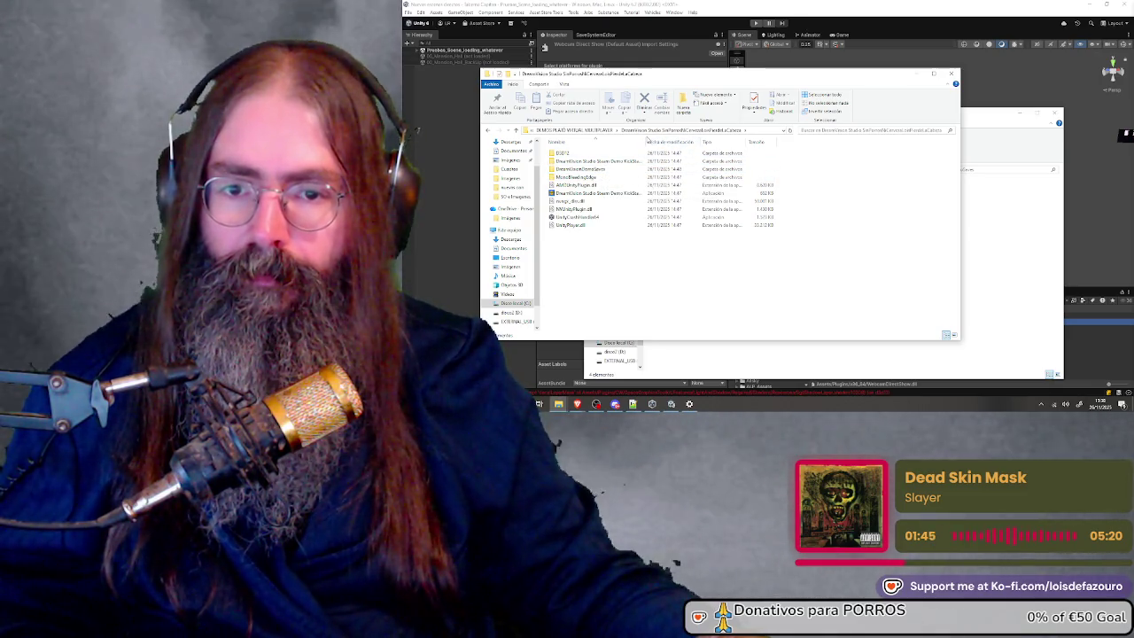
double_click(646, 141)
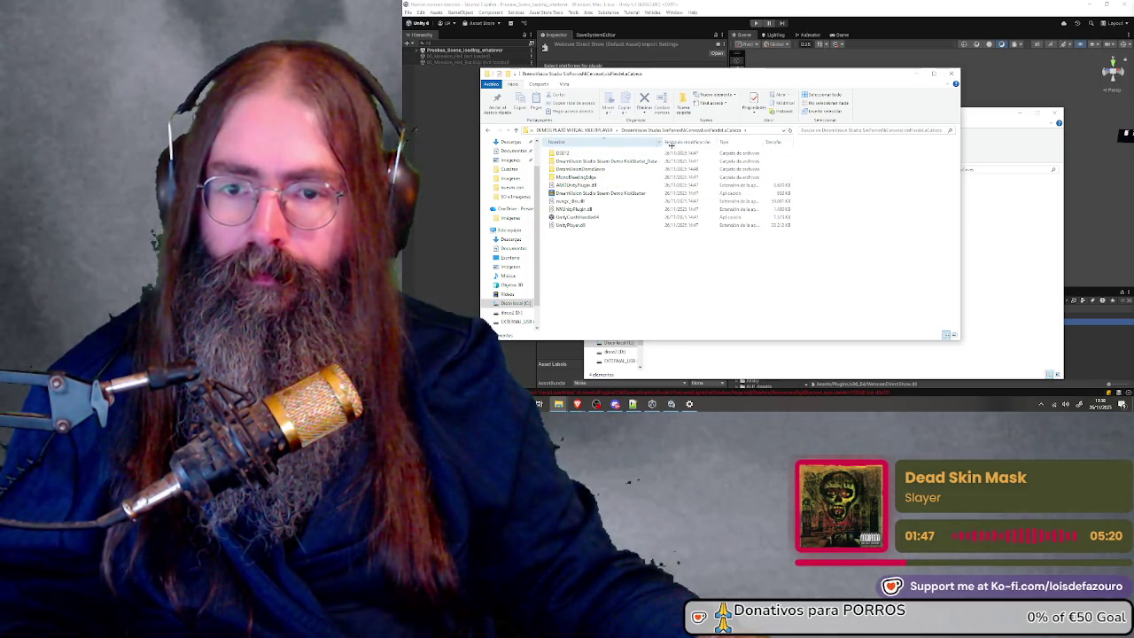
double_click(643, 161)
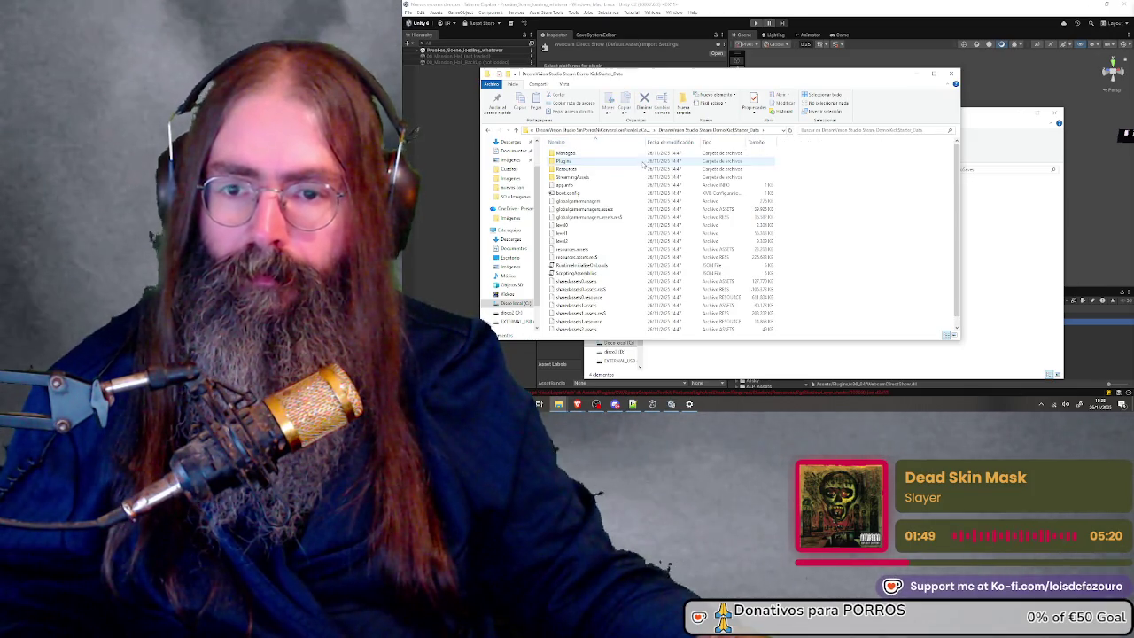
double_click(623, 160)
double_click(621, 156)
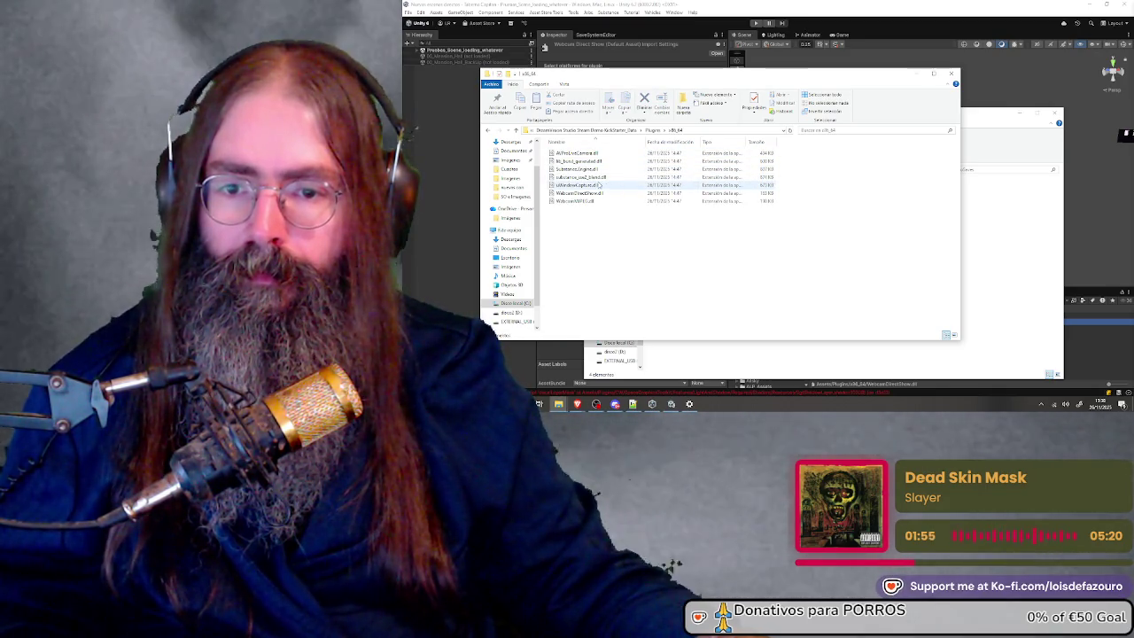
click(592, 192)
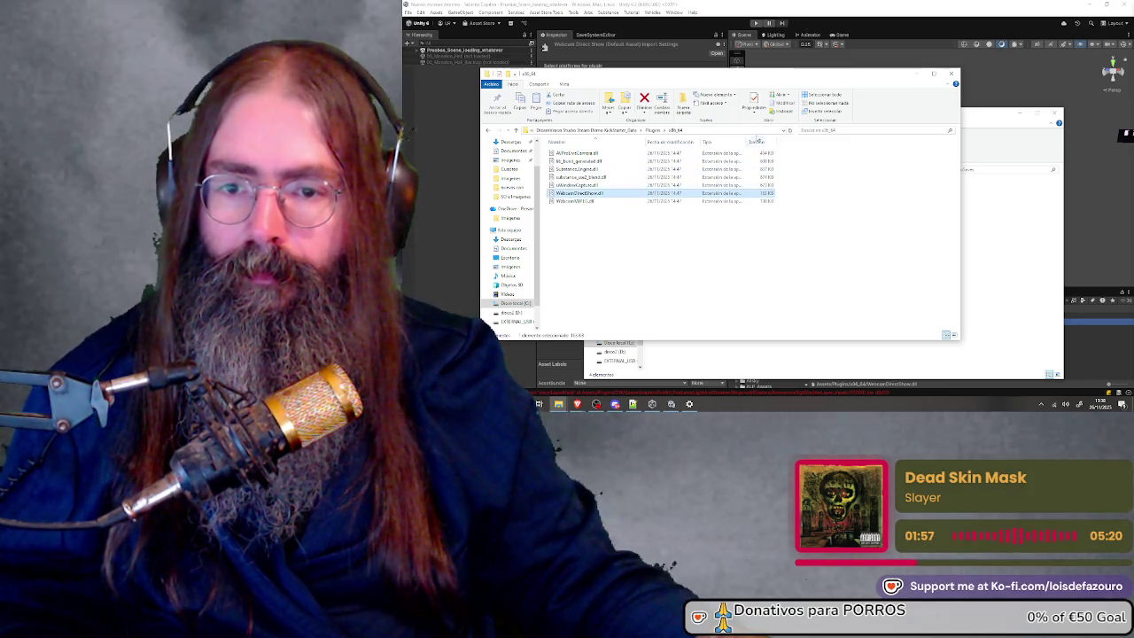
mouse_move(688, 78)
mouse_down()
mouse_move(769, 77)
mouse_move(726, 49)
mouse_move(685, 72)
mouse_up()
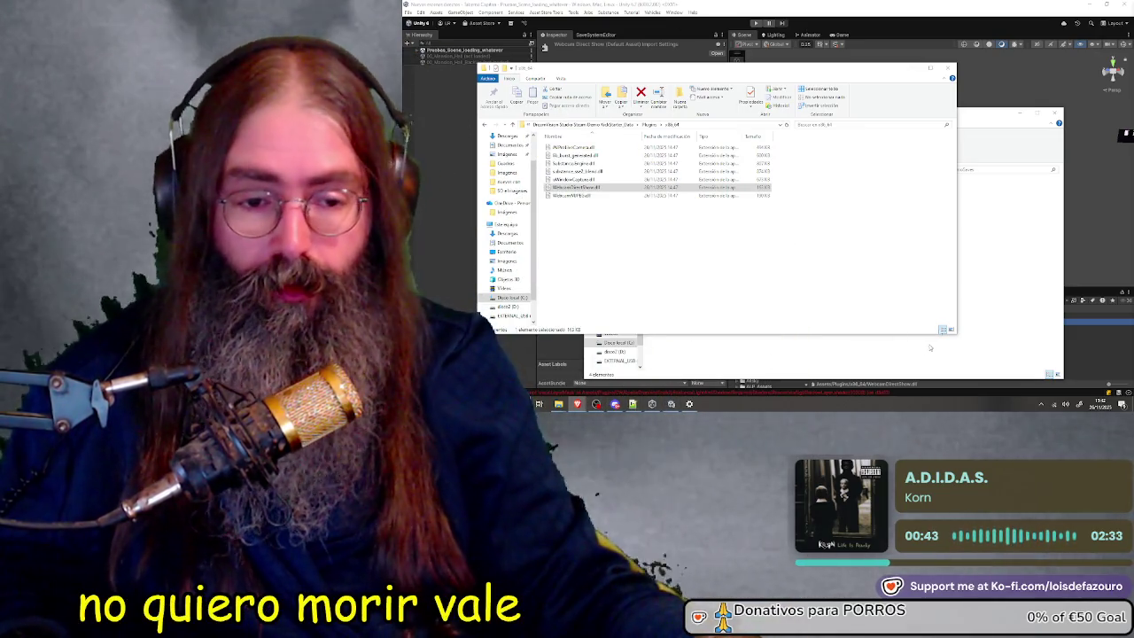
Bring the Unity editor forward, then close the x86_64 plugins window
click(904, 329)
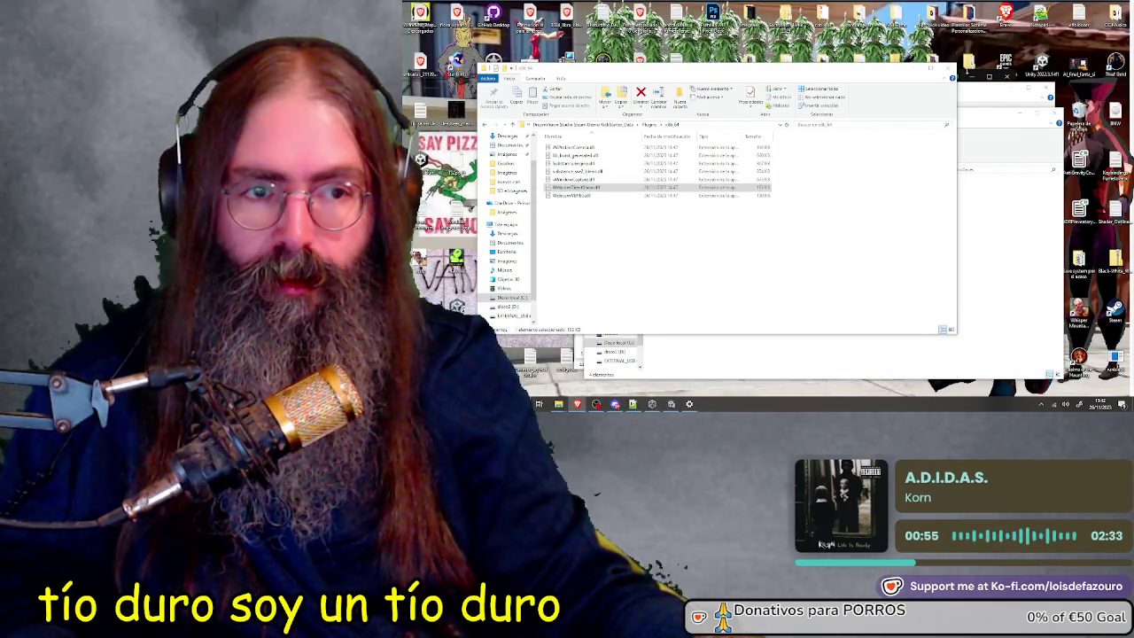
click(949, 68)
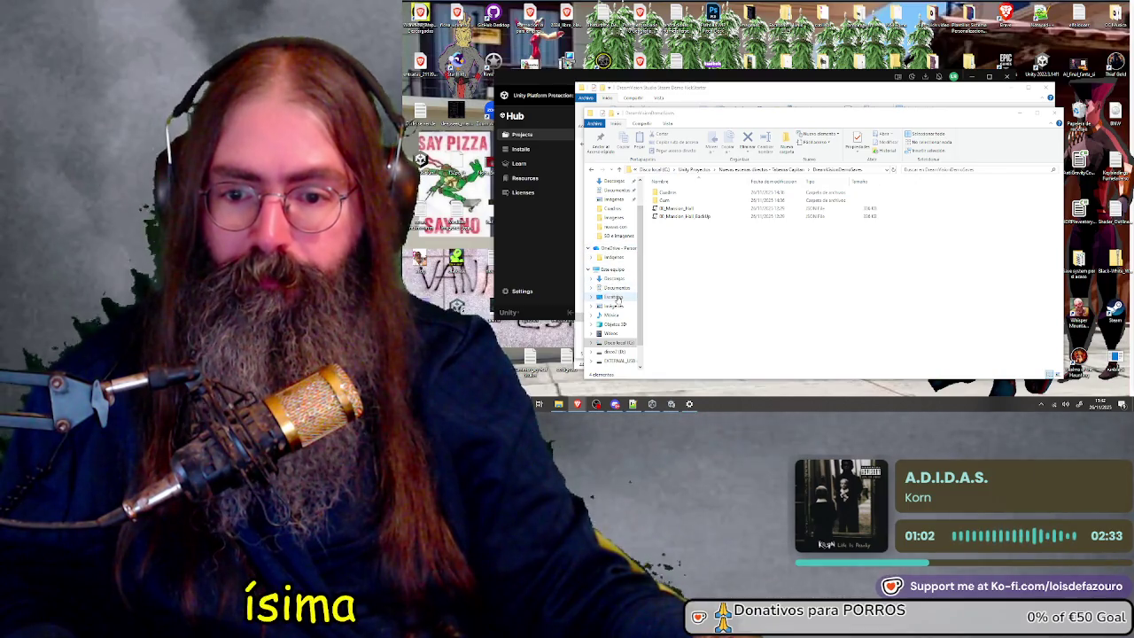
Open the DLL_Unity_Webcam project from Desktop > Unity Claude DLL para webcam in Visual Studio 2022
click(614, 296)
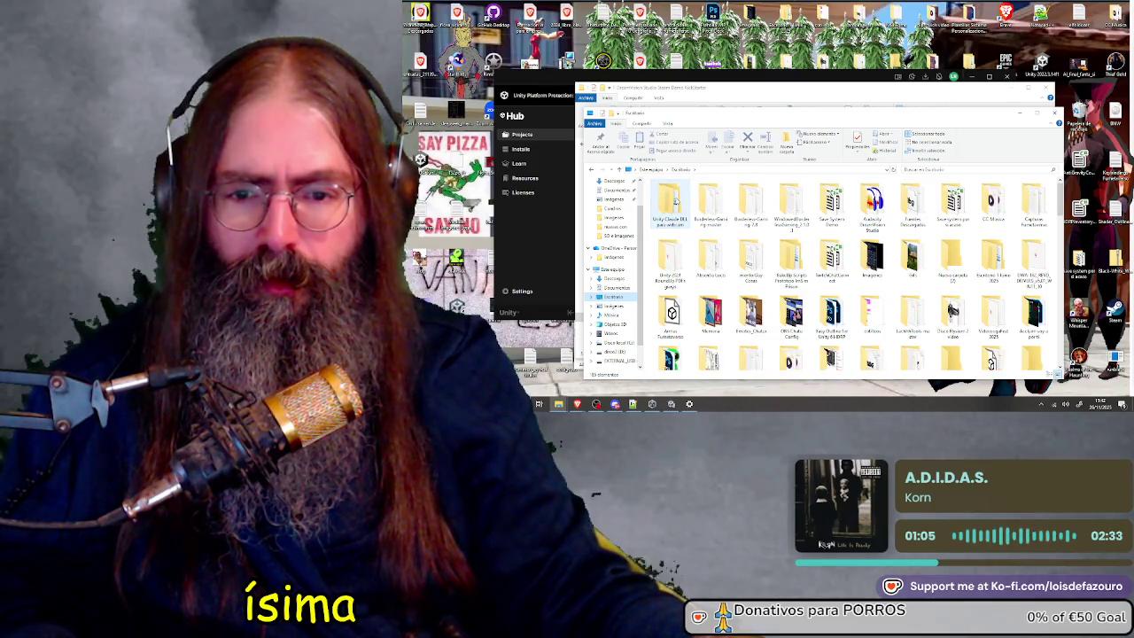
double_click(677, 202)
double_click(688, 195)
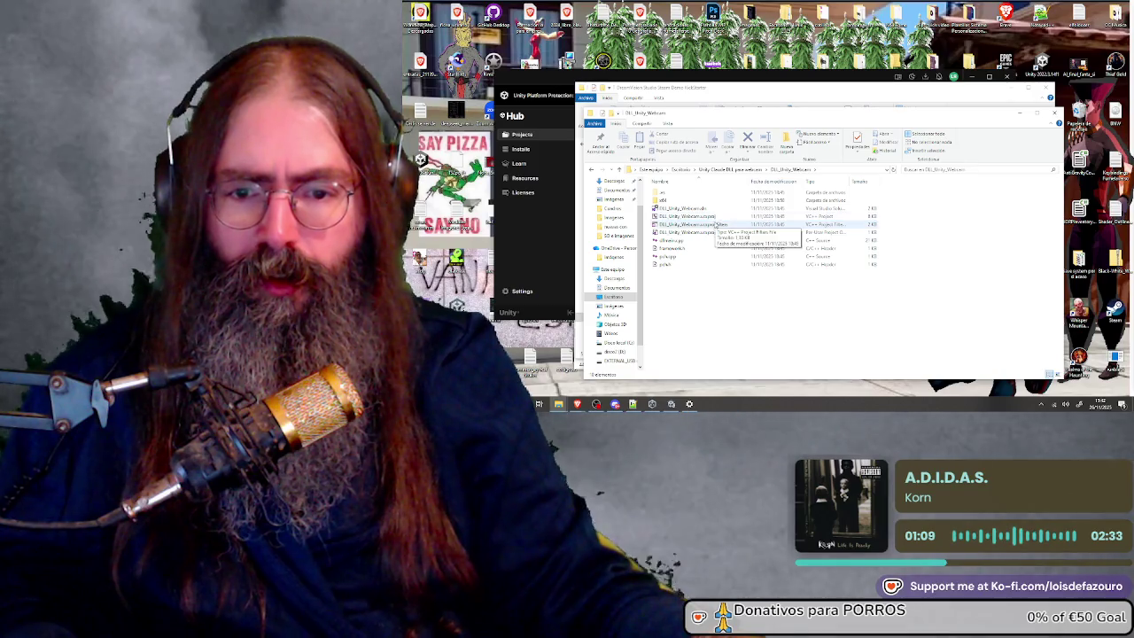
click(704, 217)
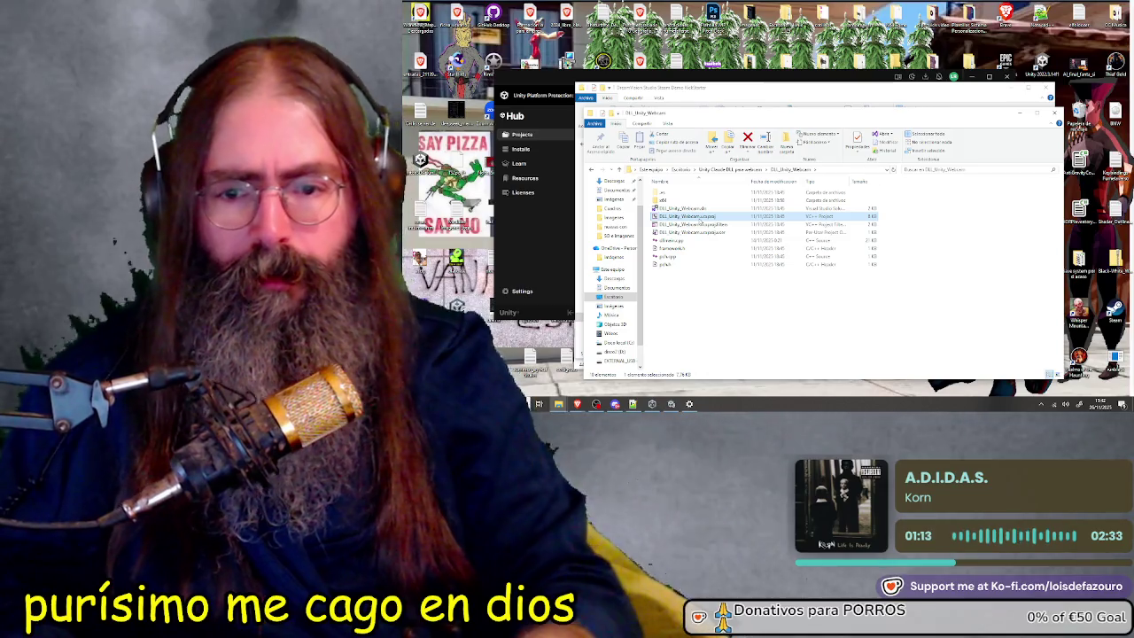
double_click(701, 217)
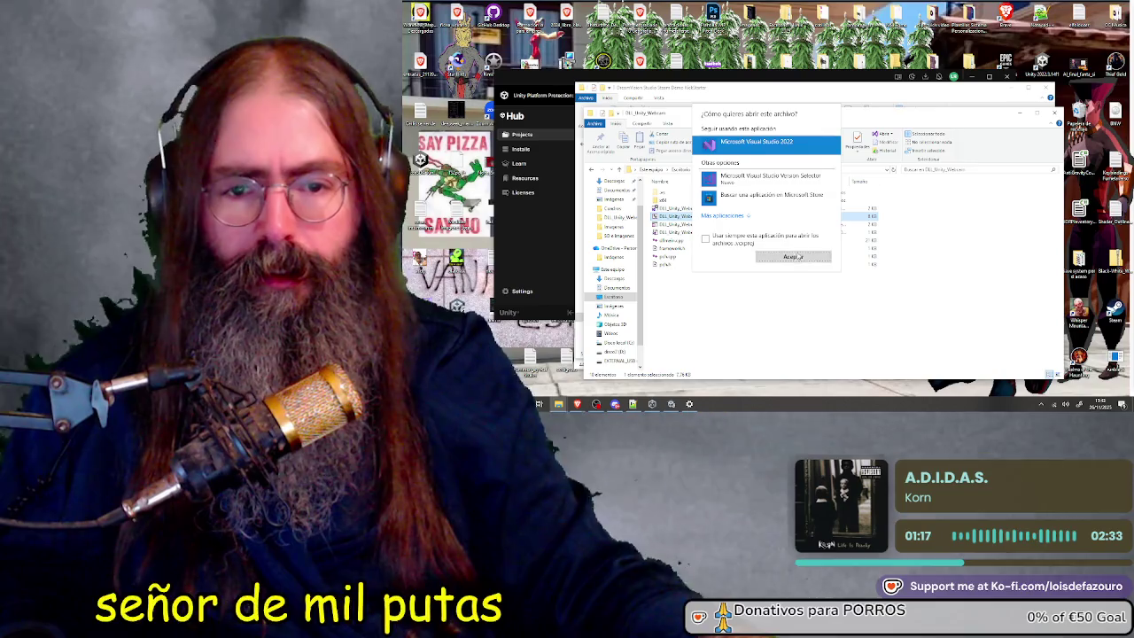
click(793, 257)
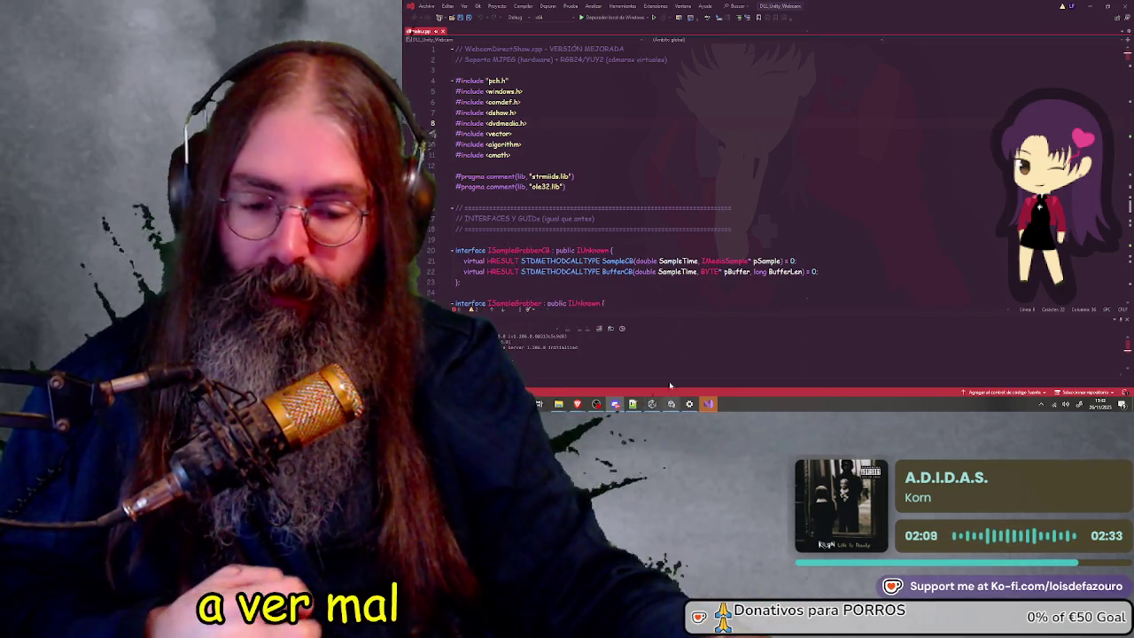
Place the cursor at line 9 of dllmain.cpp and open the Depurar (Debug) menu
click(755, 135)
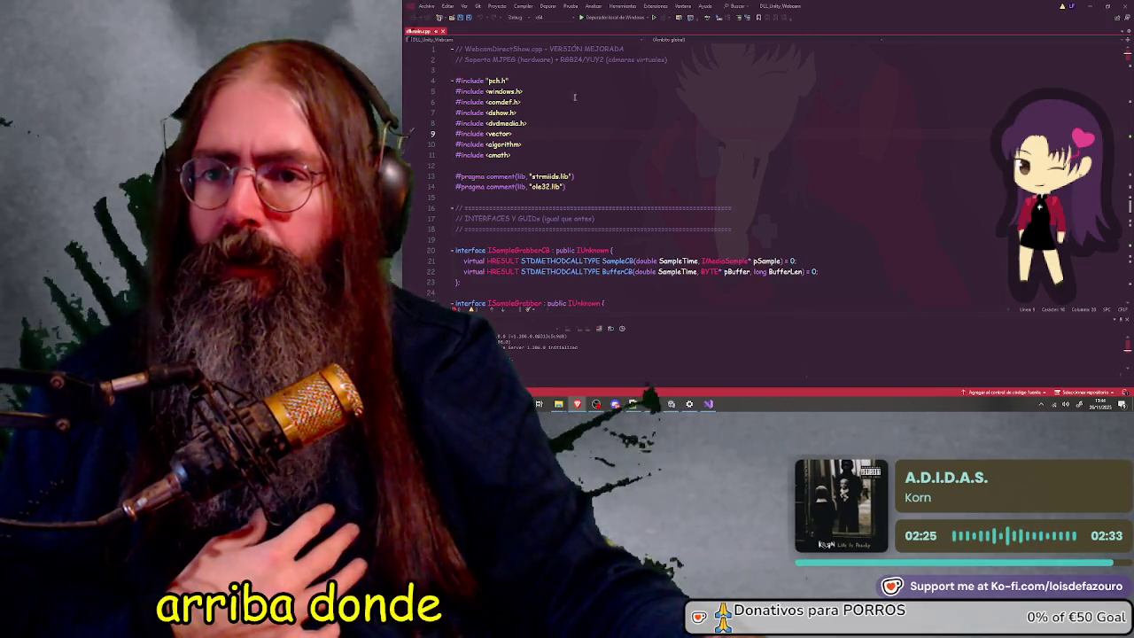
click(547, 7)
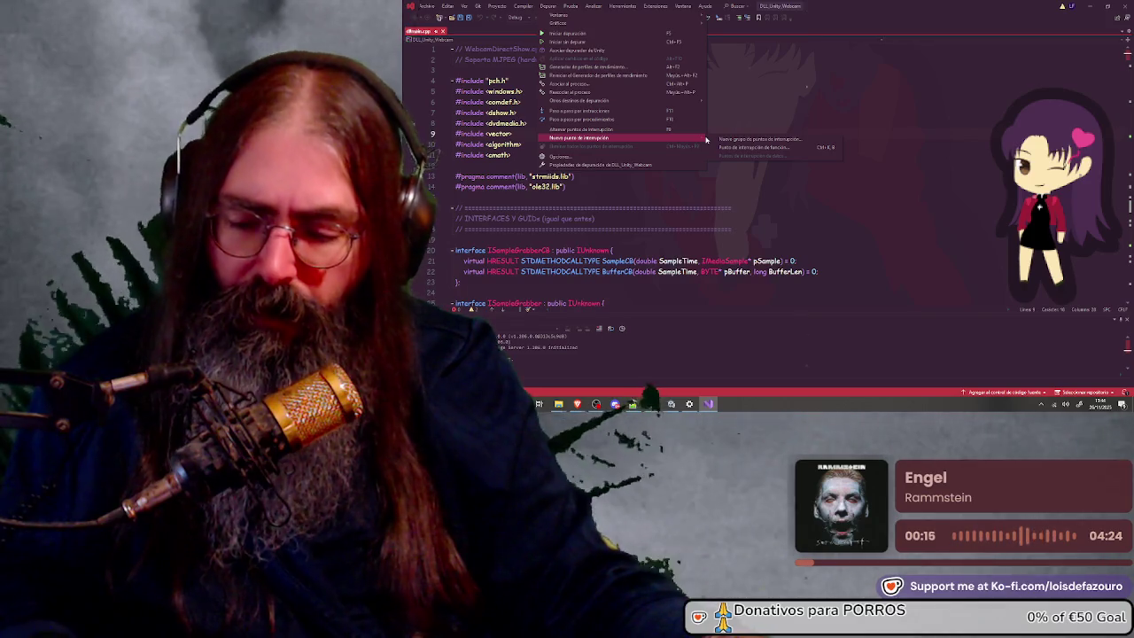
Switch the DLL_Unity_Webcam project's configuration from Debug to Release x64 and apply it
mouse_move(704, 100)
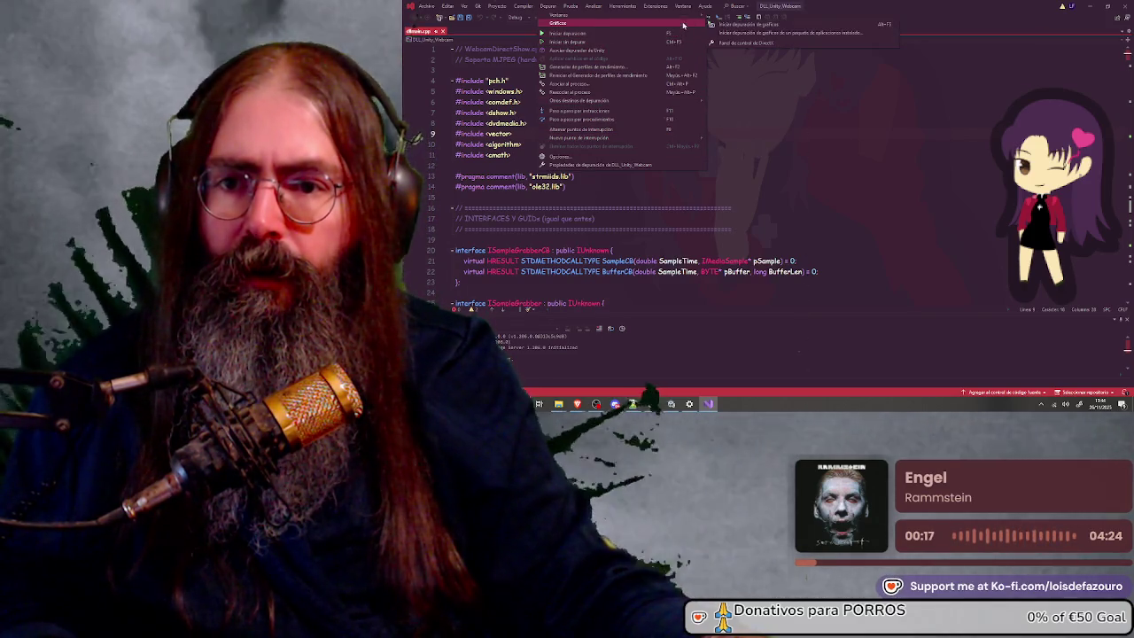
mouse_move(683, 18)
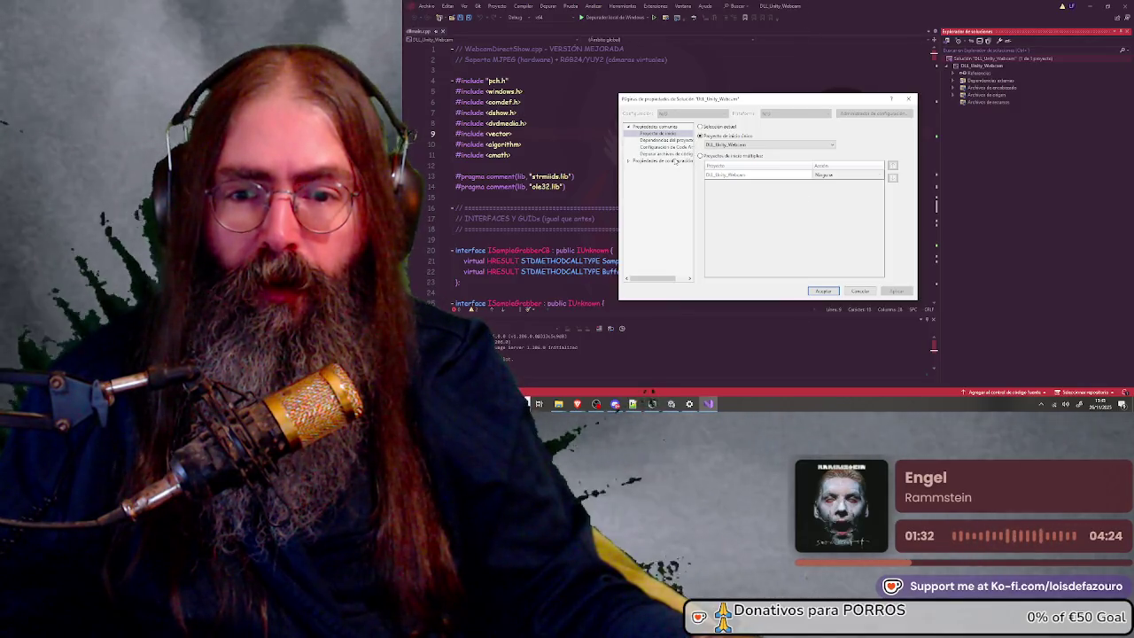
click(675, 162)
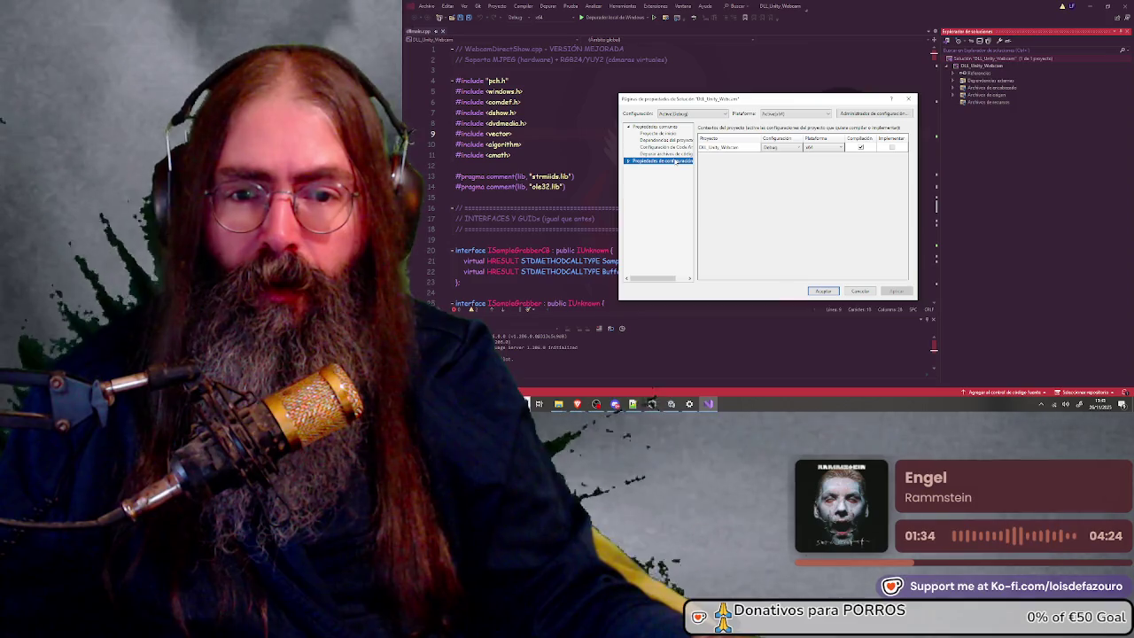
click(777, 148)
click(798, 149)
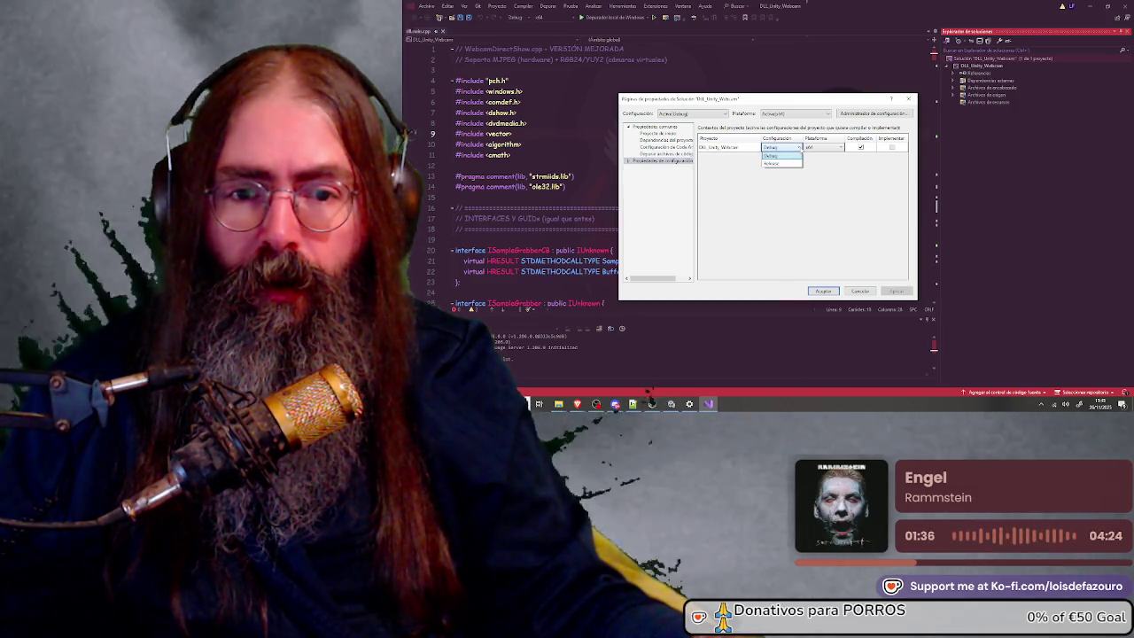
click(790, 163)
click(896, 292)
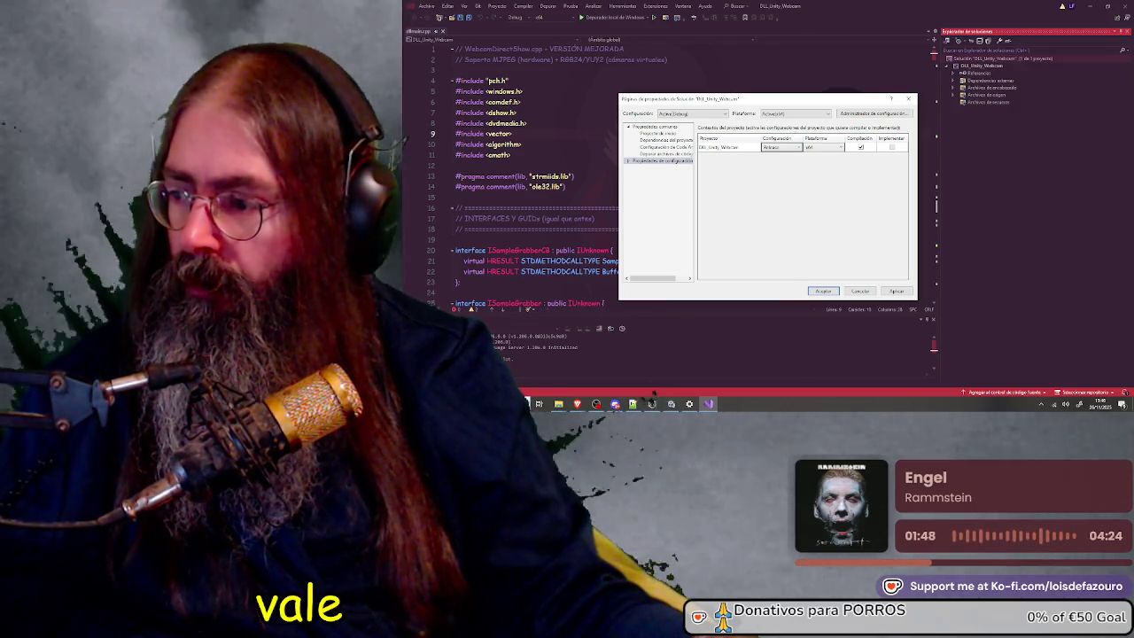
click(896, 292)
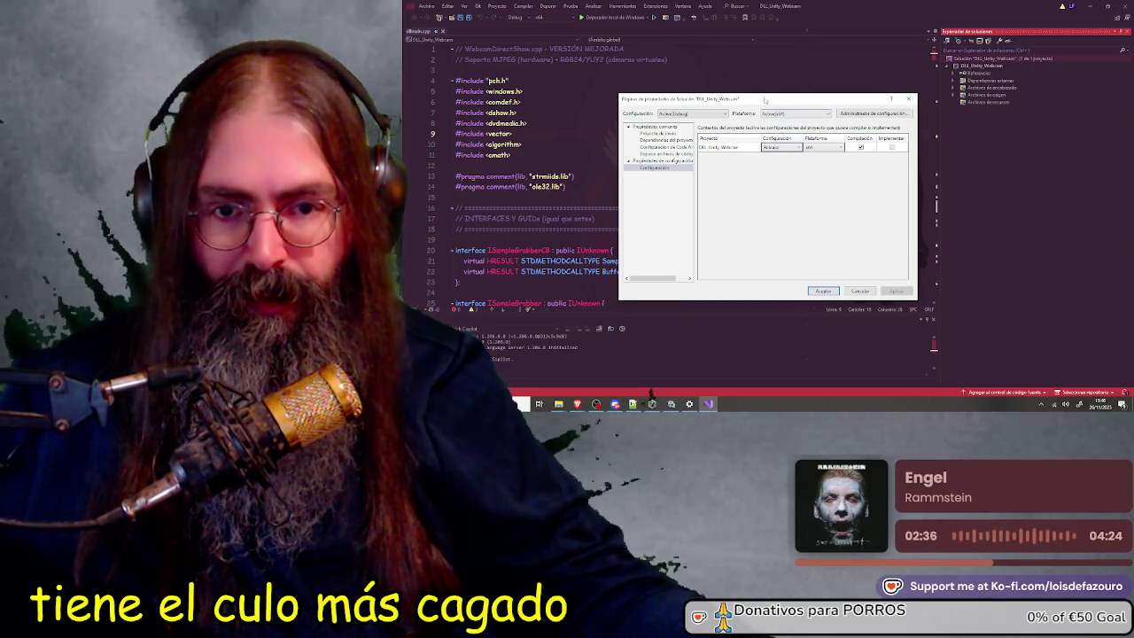
Close the solution Property Pages with Aceptar, keeping the Release x64 mapping
drag(773, 102, 814, 105)
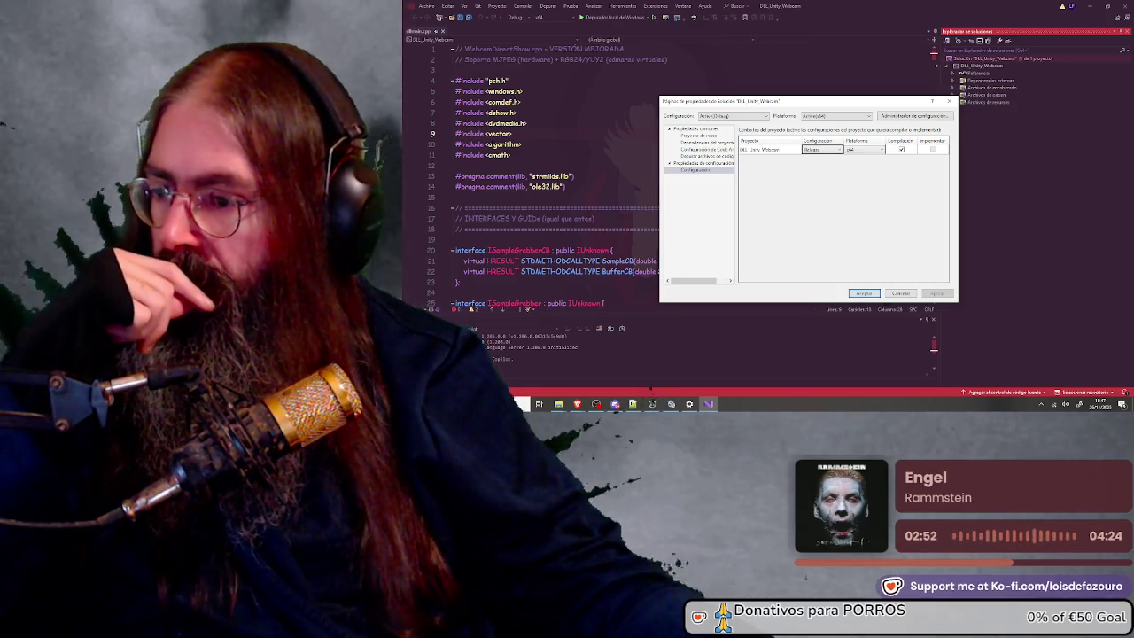
click(865, 294)
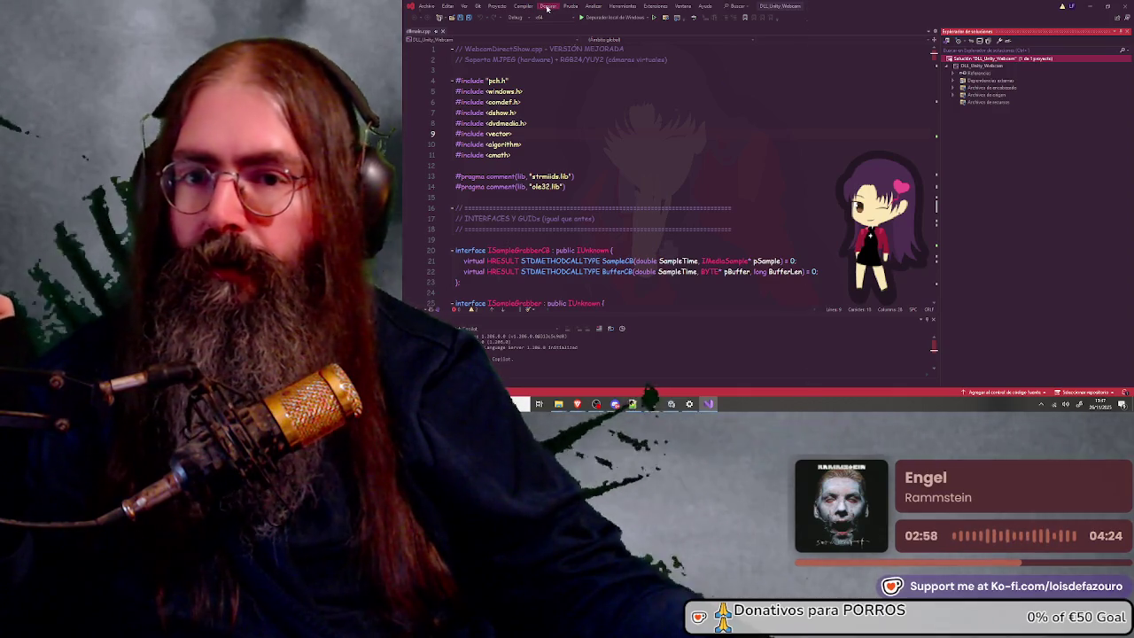
Build the whole solution in Release x64 via Compilar solución
click(523, 7)
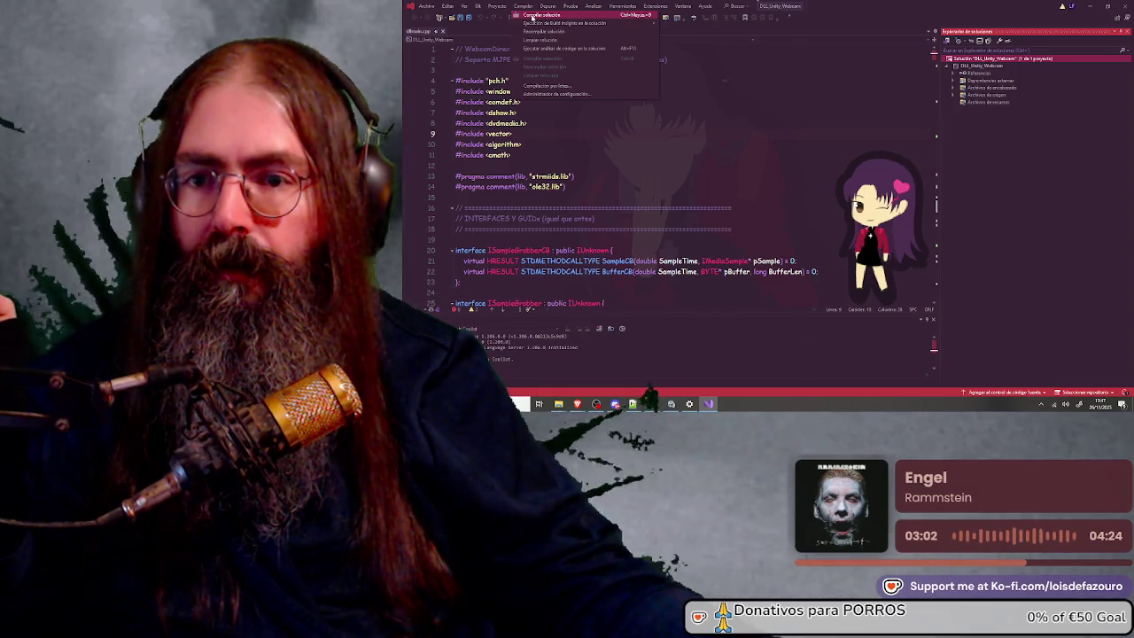
click(532, 16)
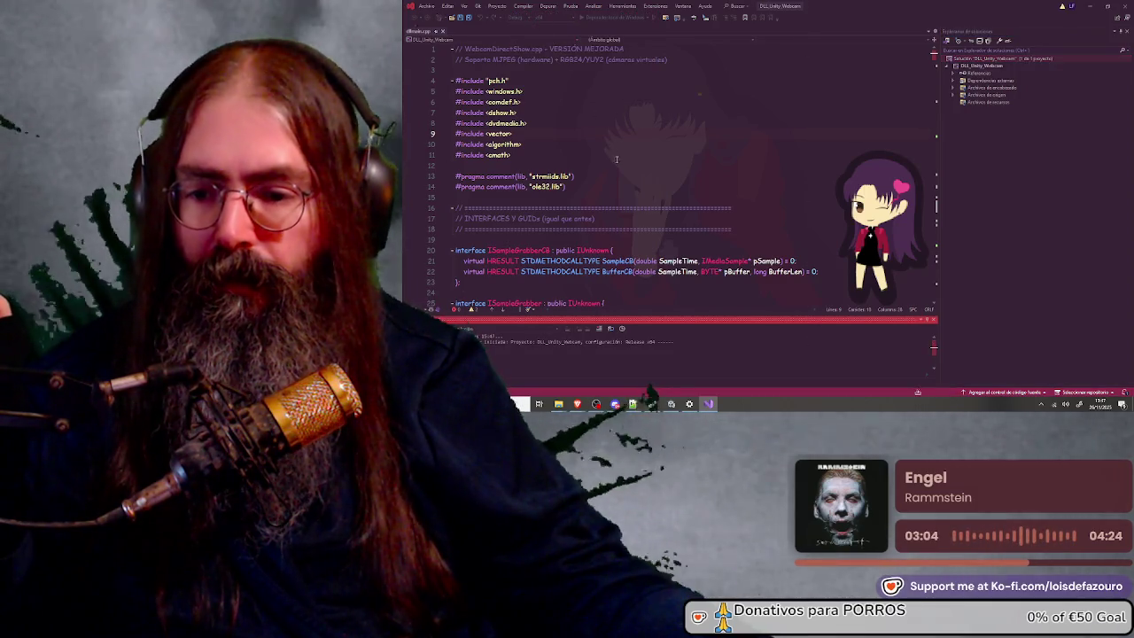
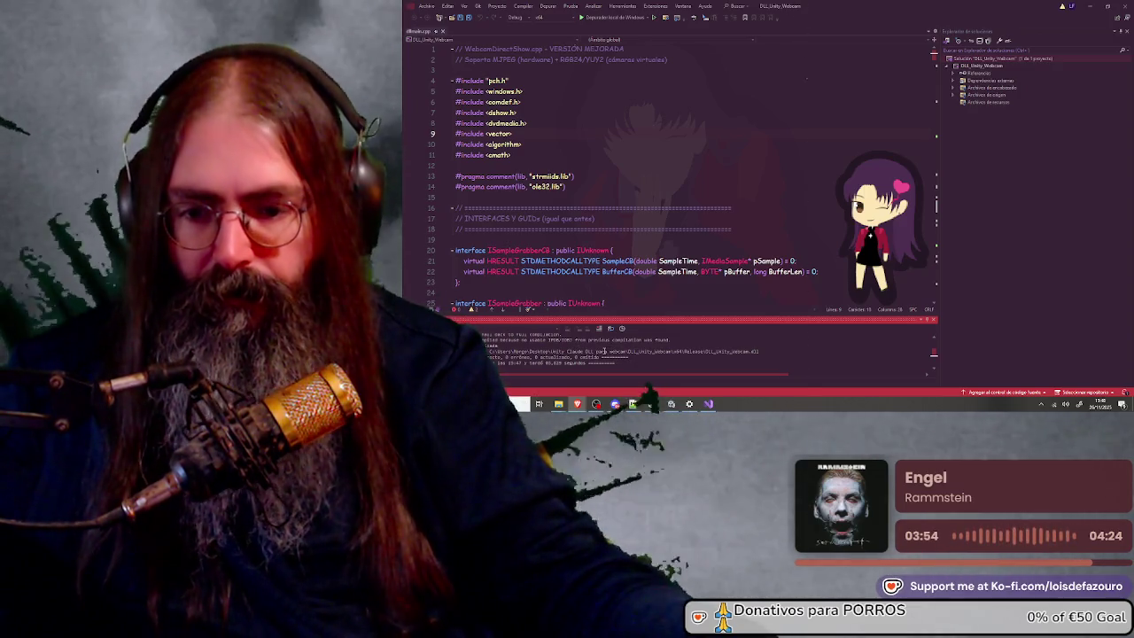
Open the DLL_Unity_Webcam x64 Release build folder in File Explorer, then return to Unity
mouse_move(651, 395)
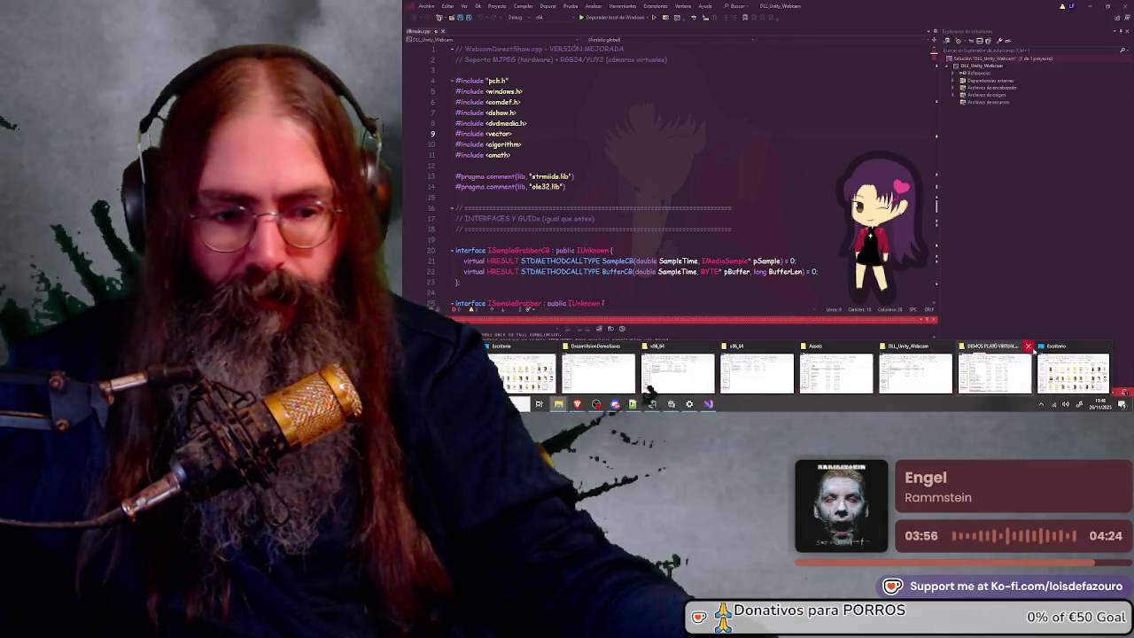
mouse_move(686, 377)
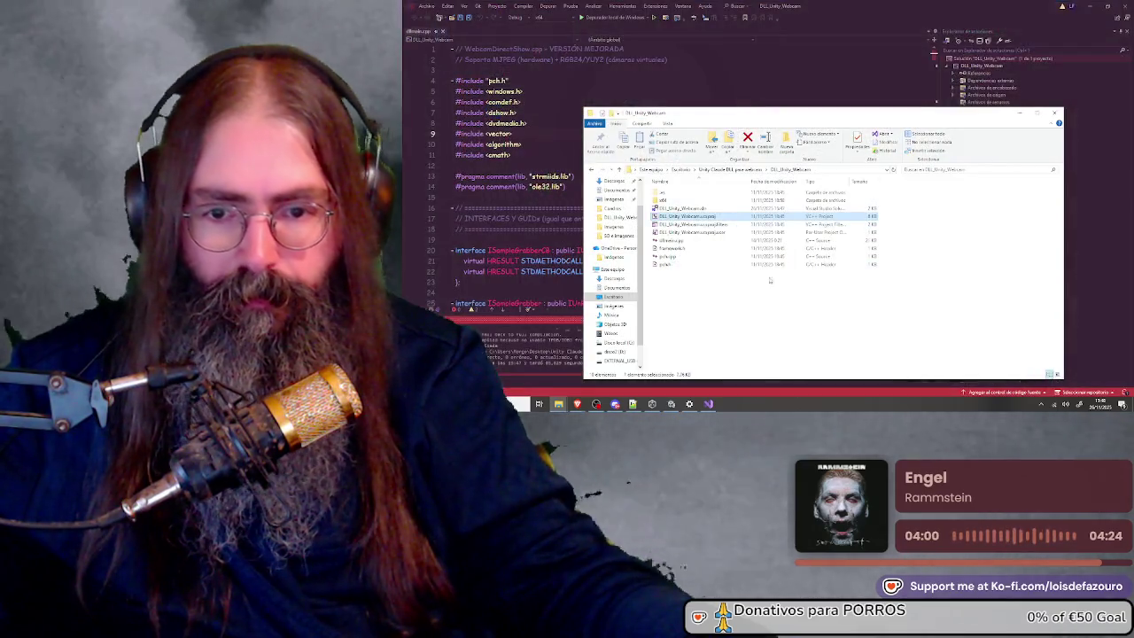
click(916, 372)
double_click(679, 201)
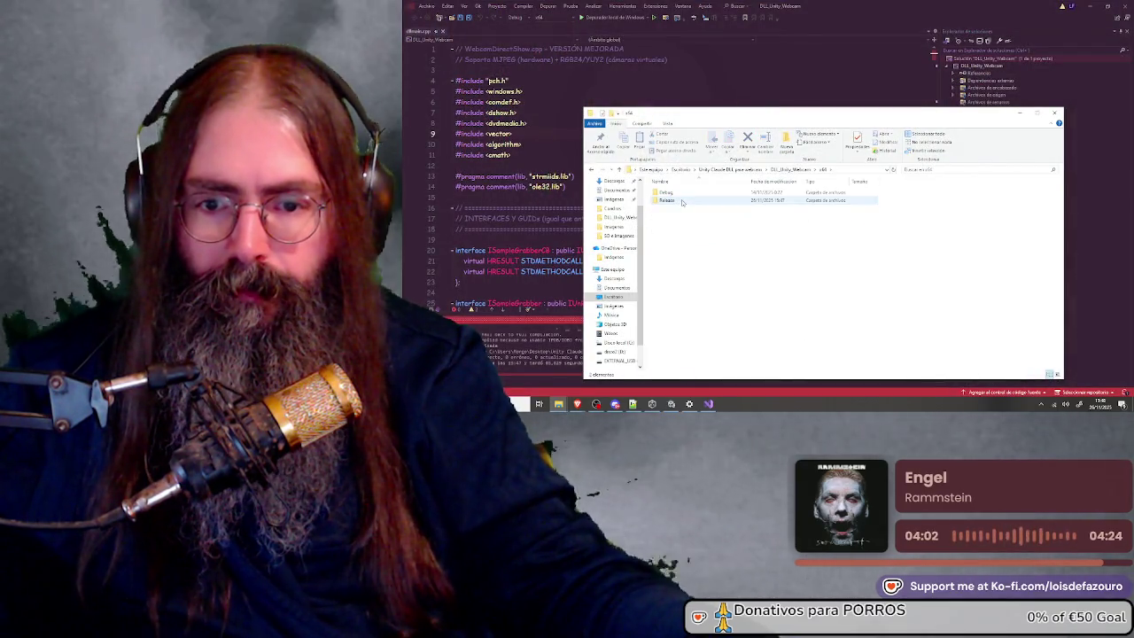
double_click(682, 202)
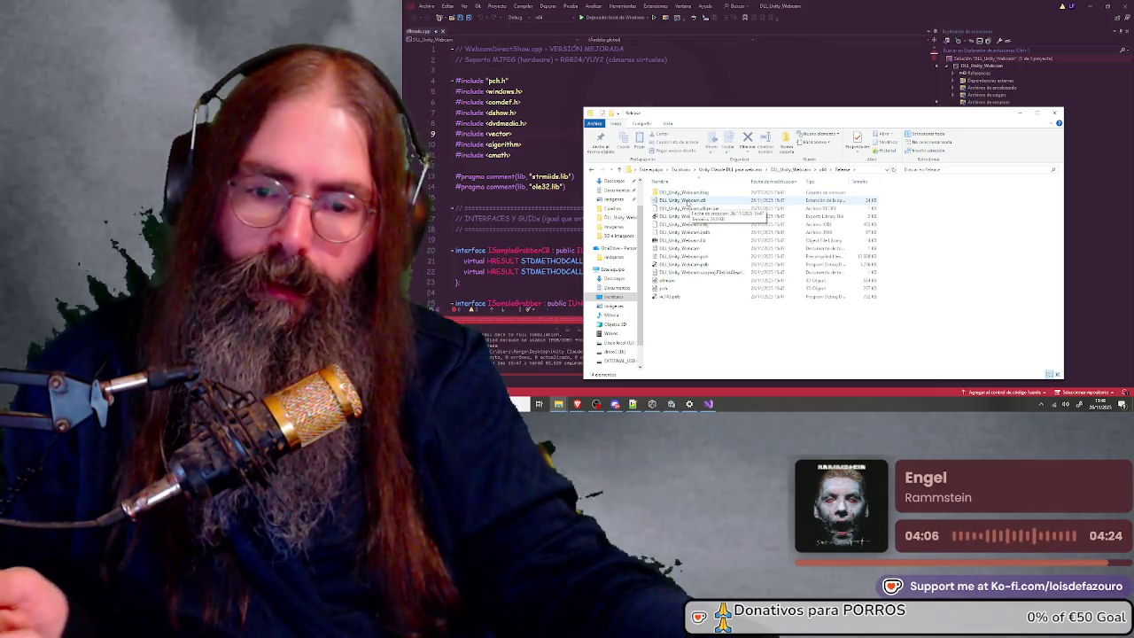
key(alt+Tab)
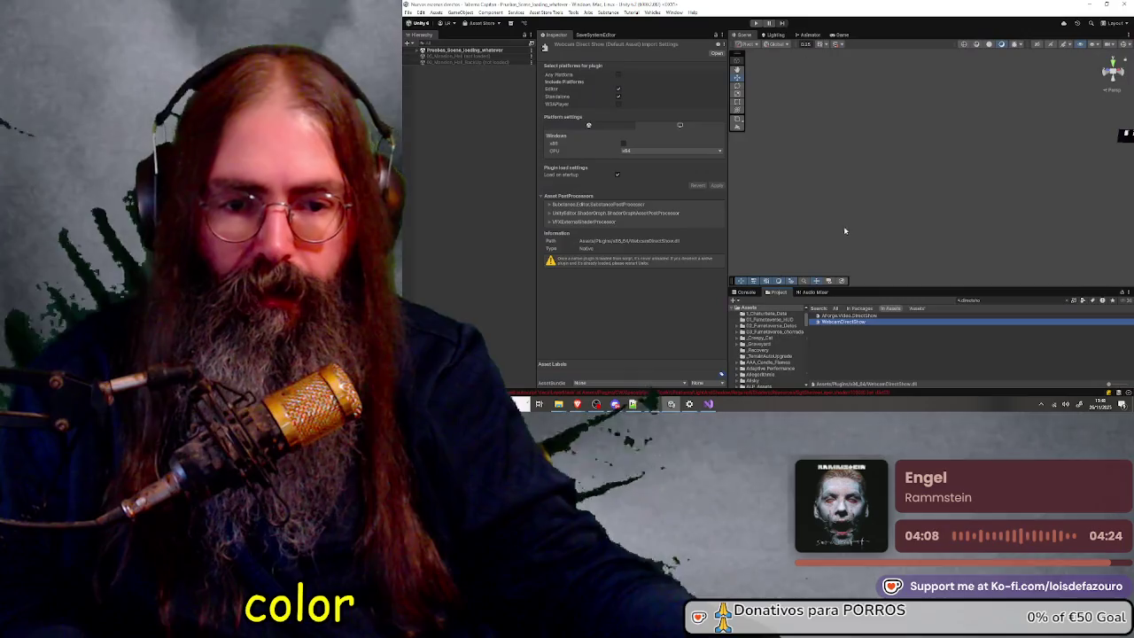
Reveal WebcamDirectShow.dll's Plugins/x86_64 folder in Explorer, then bring back the Release folder window
right_click(844, 324)
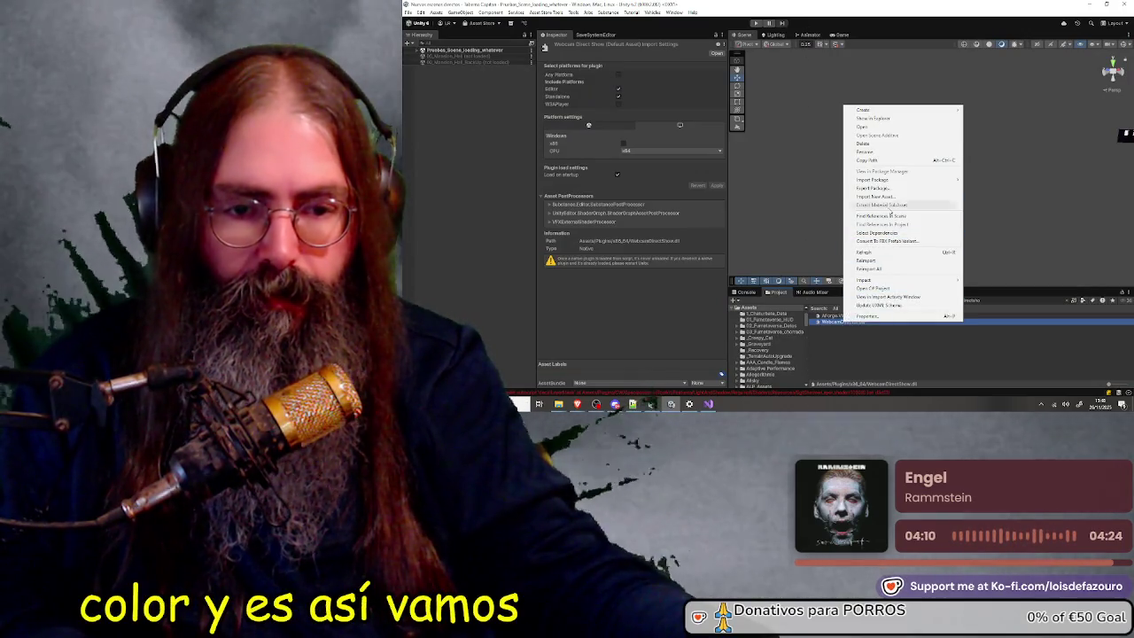
click(877, 116)
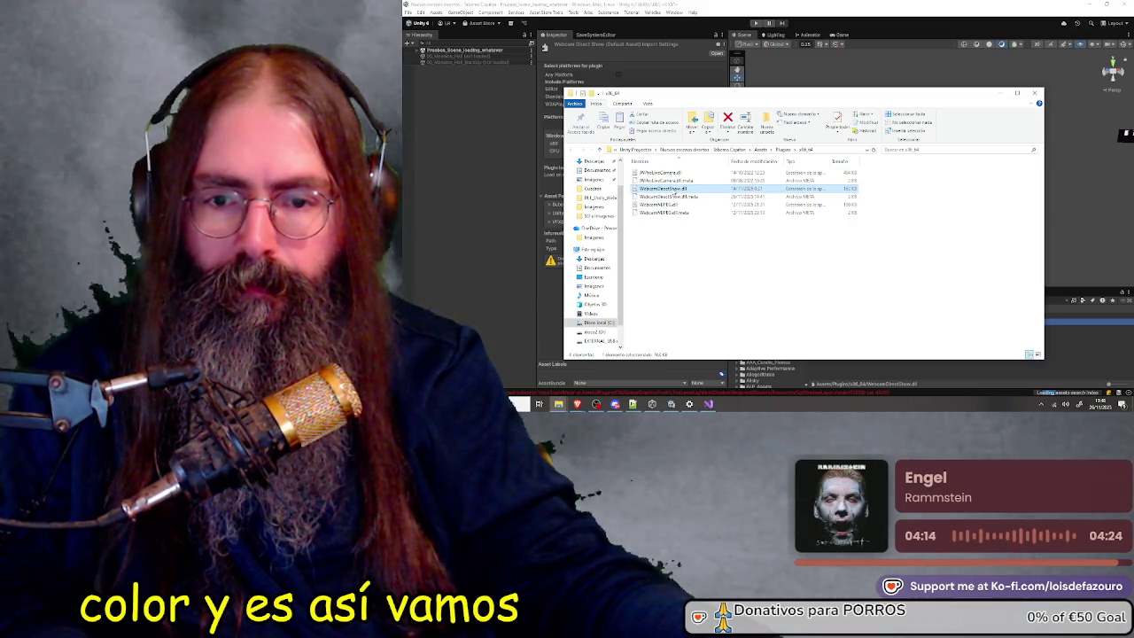
click(697, 268)
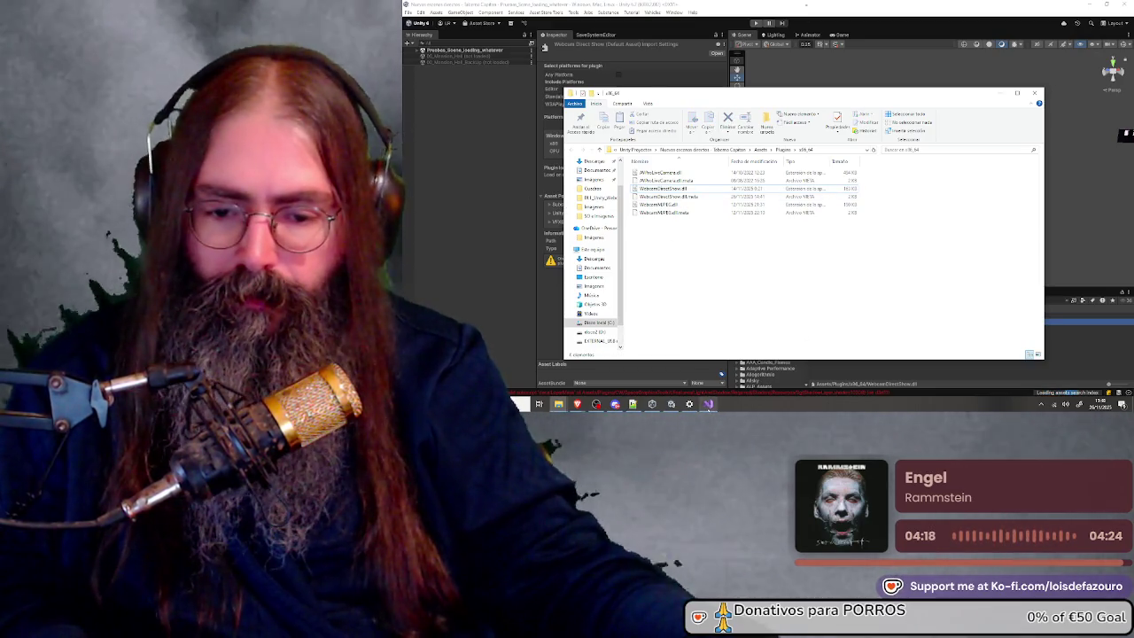
mouse_move(561, 407)
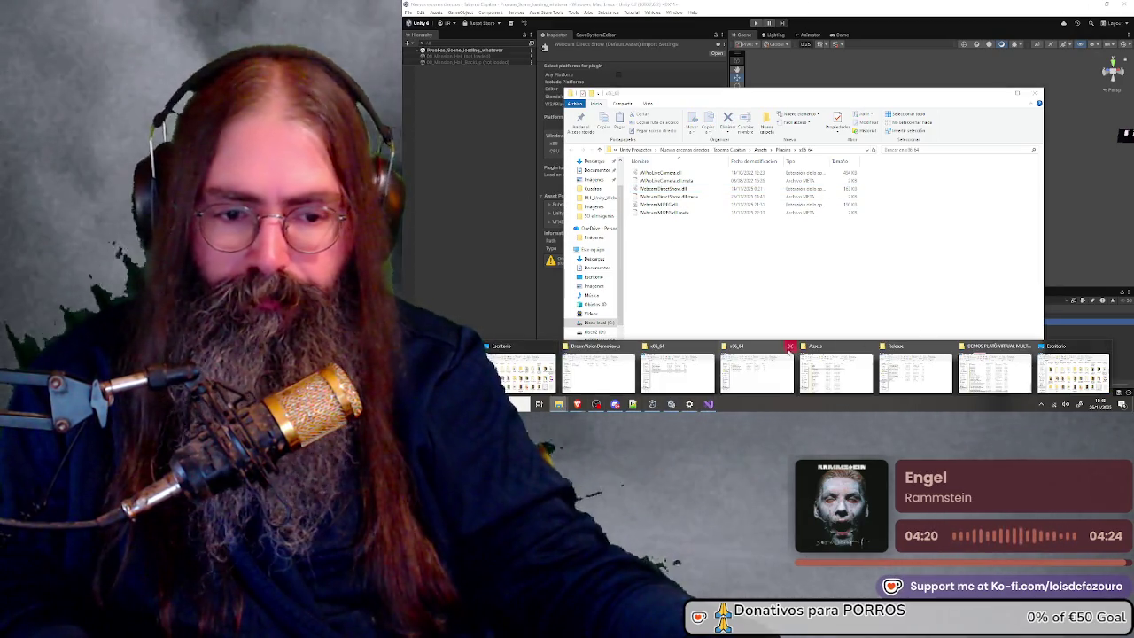
mouse_move(599, 373)
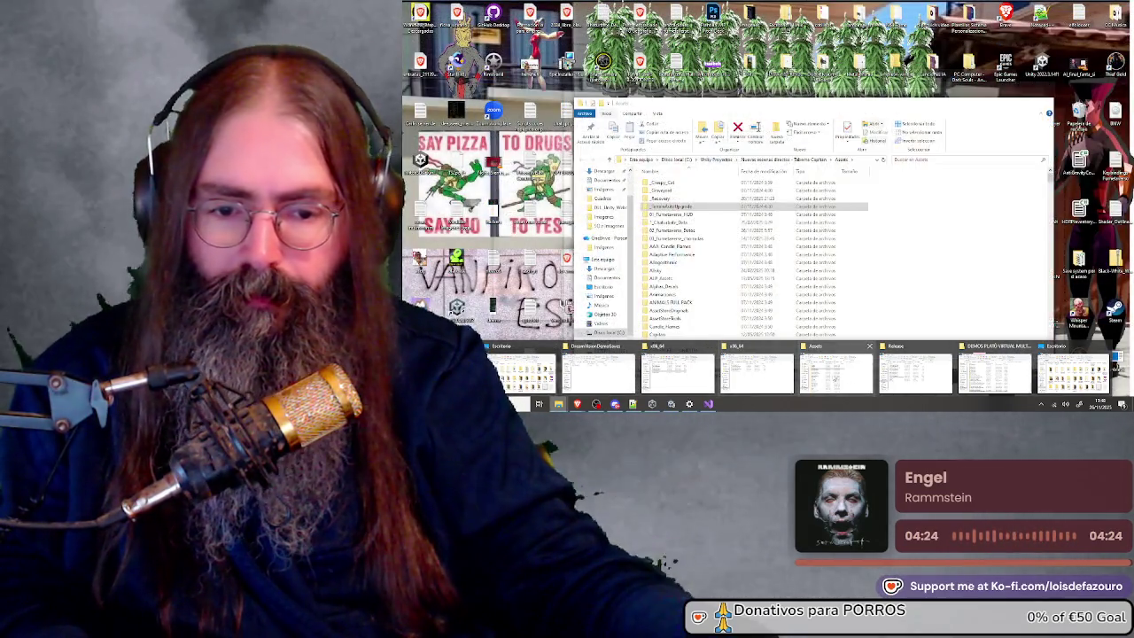
click(915, 372)
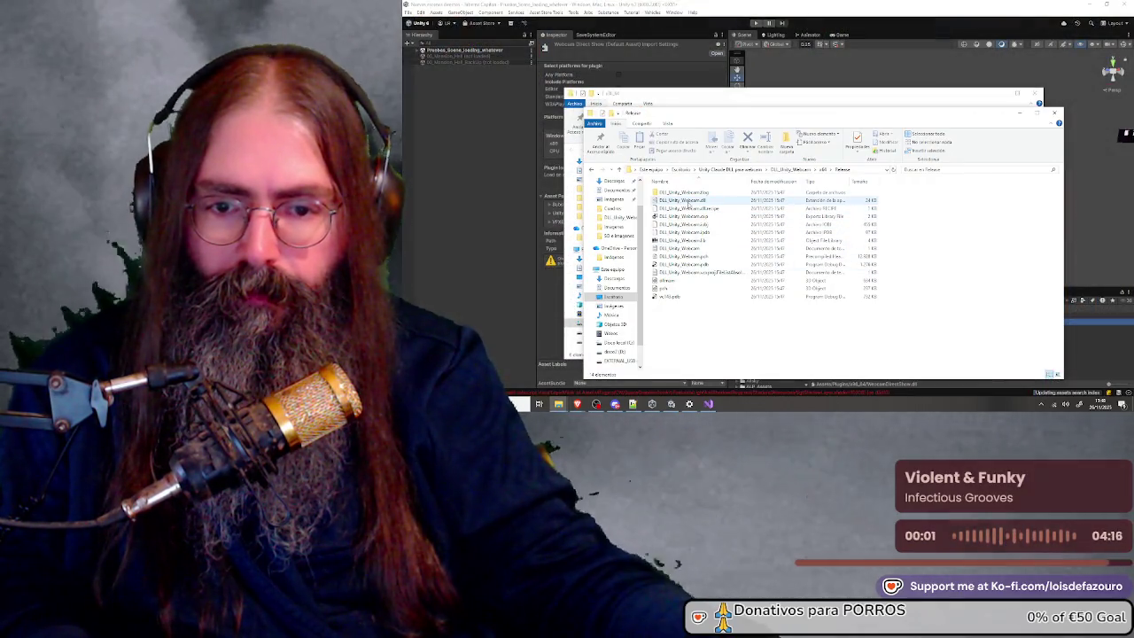
Rename DLL_Unity_Webcam.dll in the Release folder to WebcamDirectShow.dll
click(688, 202)
key(F2)
text(WebcamDirectShow)
key(Return)
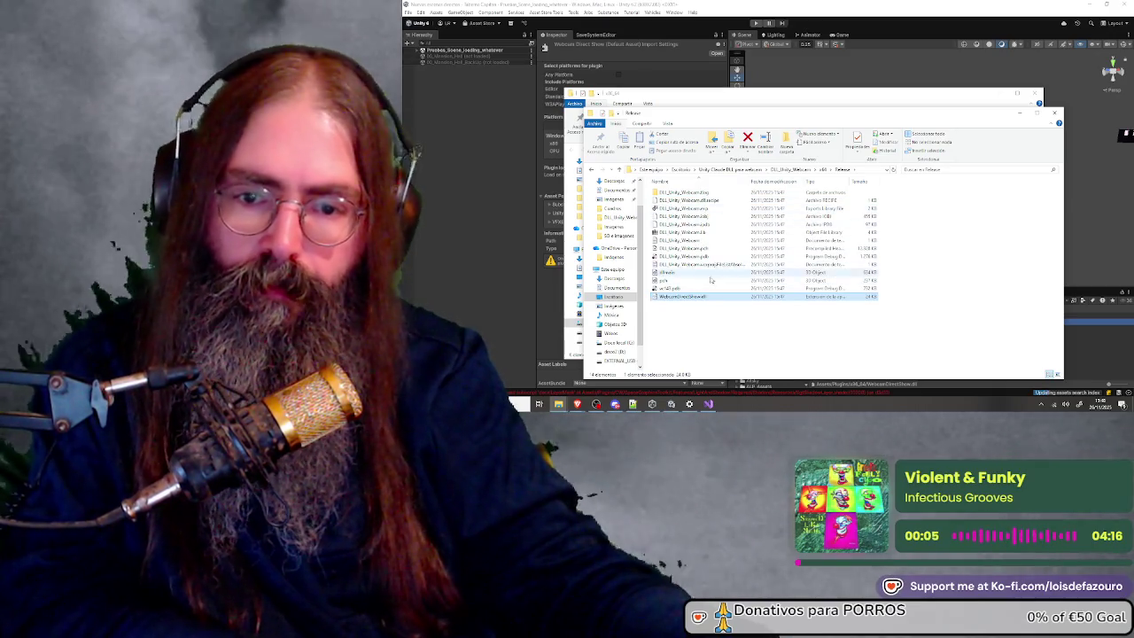
ctrl+click(689, 294)
click(691, 296)
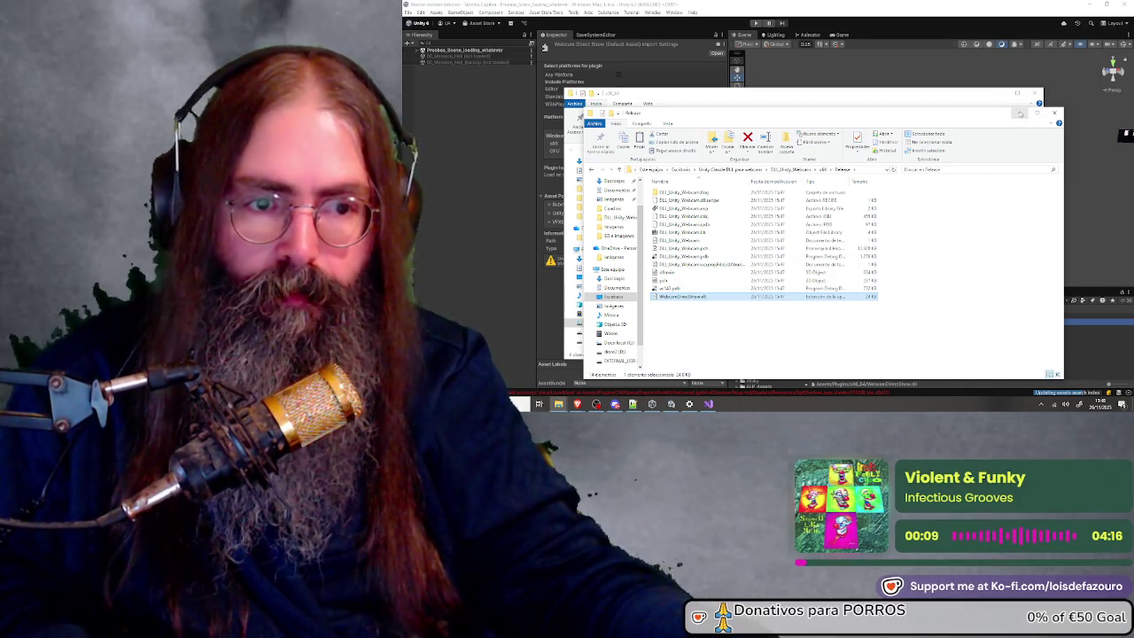
Back in Unity, show the WebcamDirectShow plugin's Assets/Plugins/x86_64 folder contents
click(1020, 113)
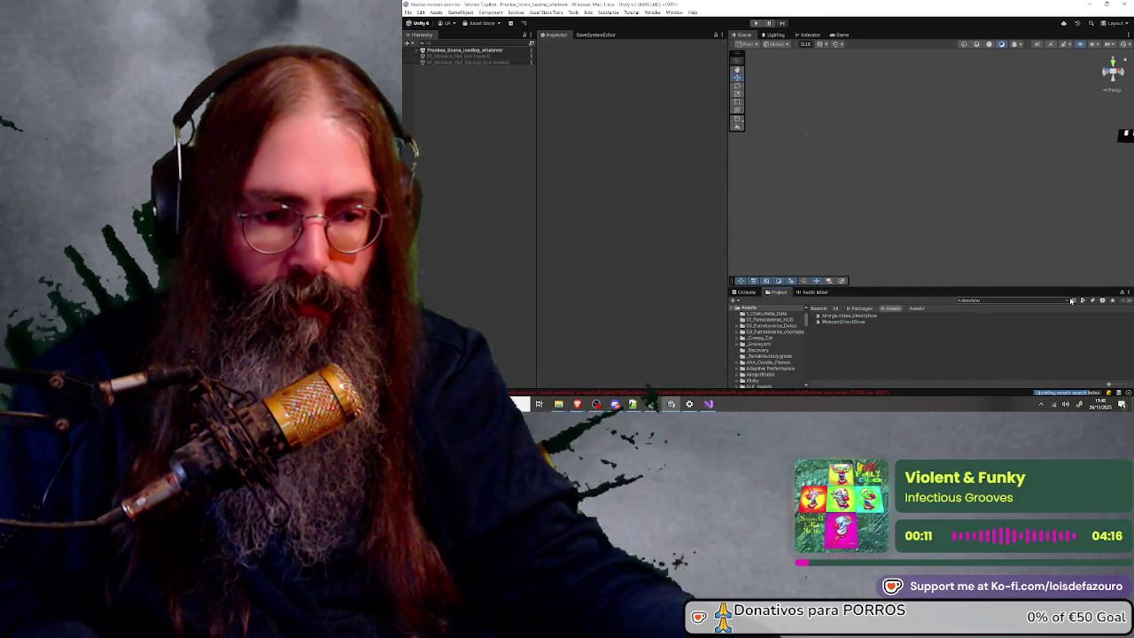
click(869, 321)
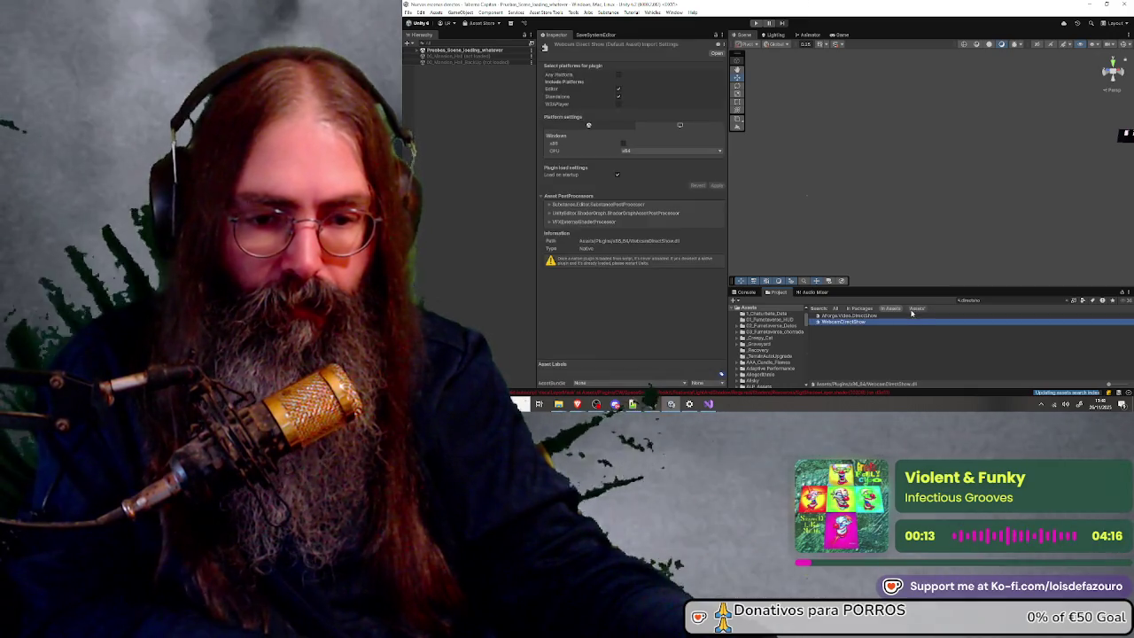
click(1068, 301)
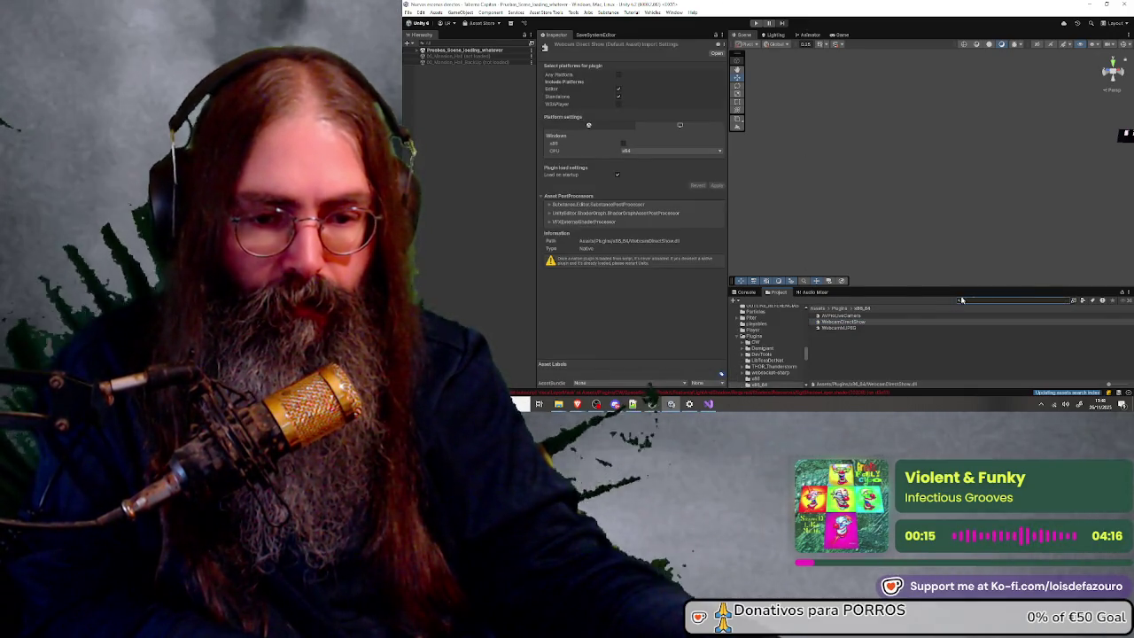
mouse_move(651, 404)
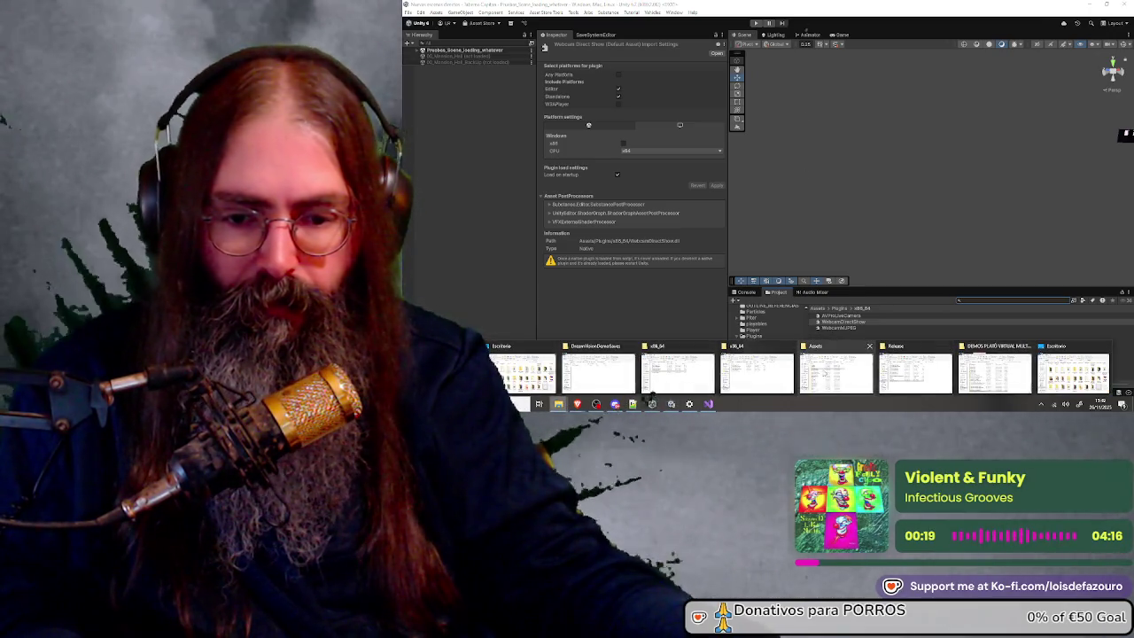
mouse_move(753, 371)
mouse_move(669, 372)
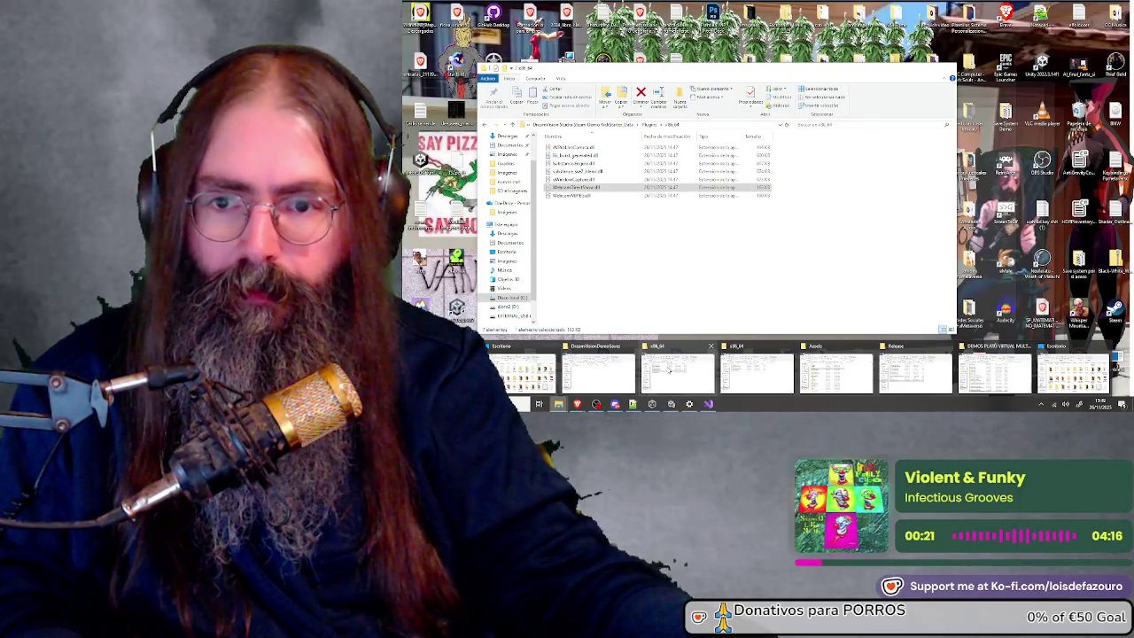
click(738, 383)
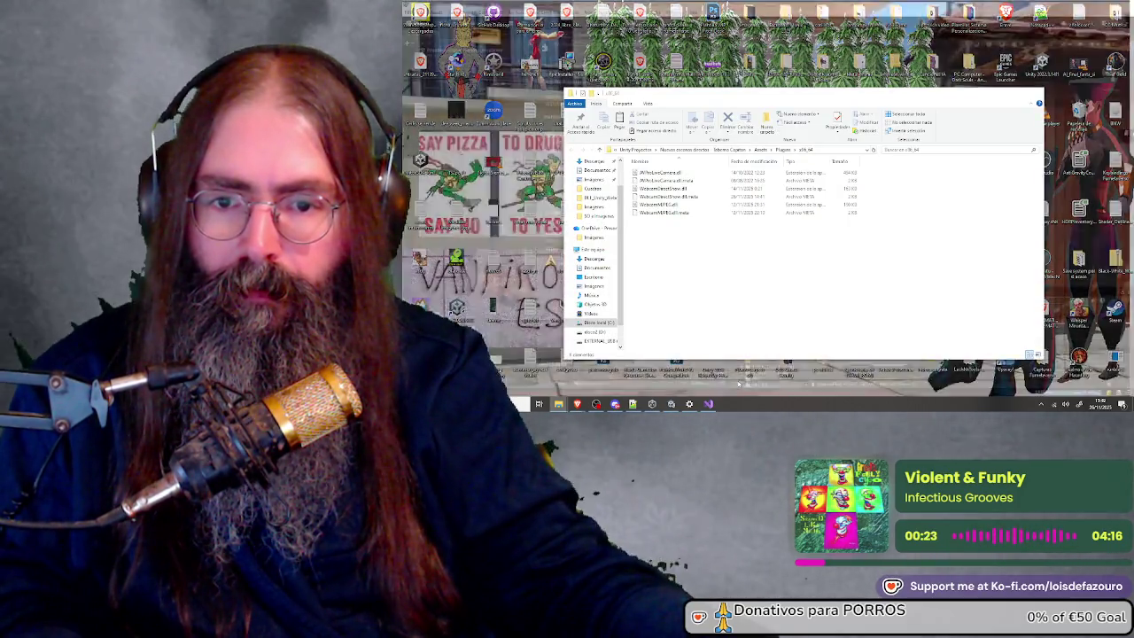
key(ctrl+v)
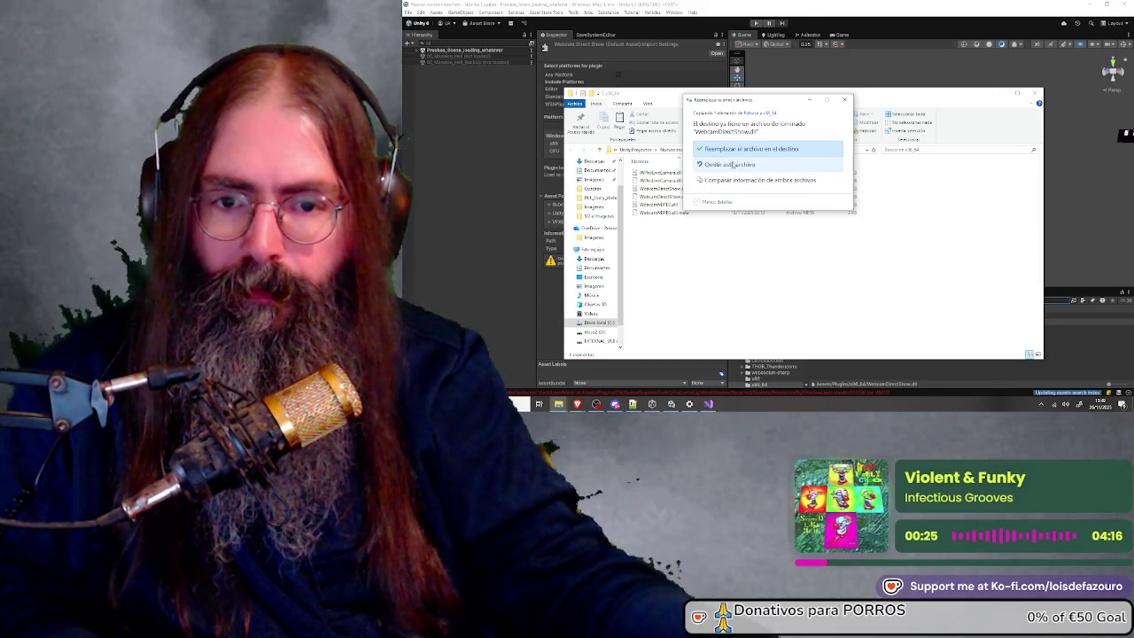
click(736, 150)
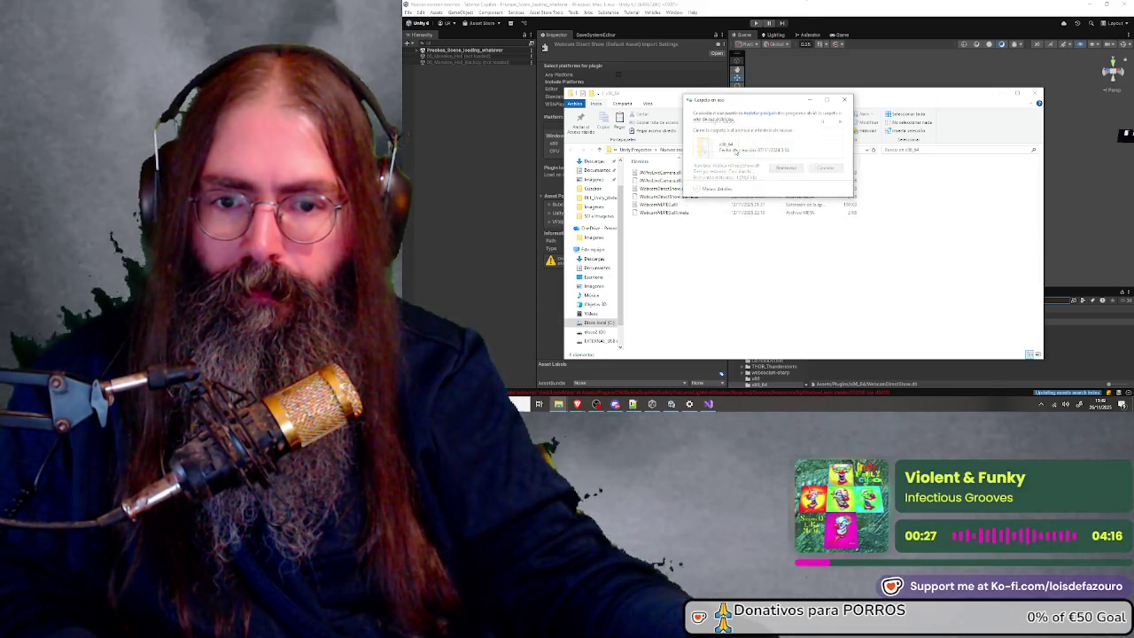
click(785, 169)
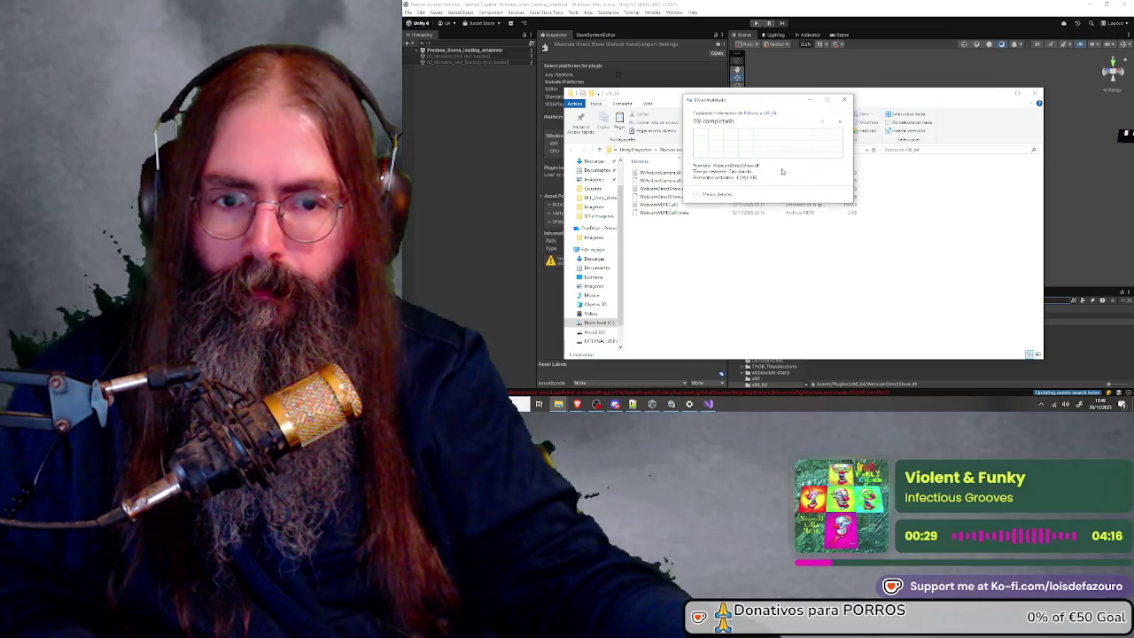
click(845, 99)
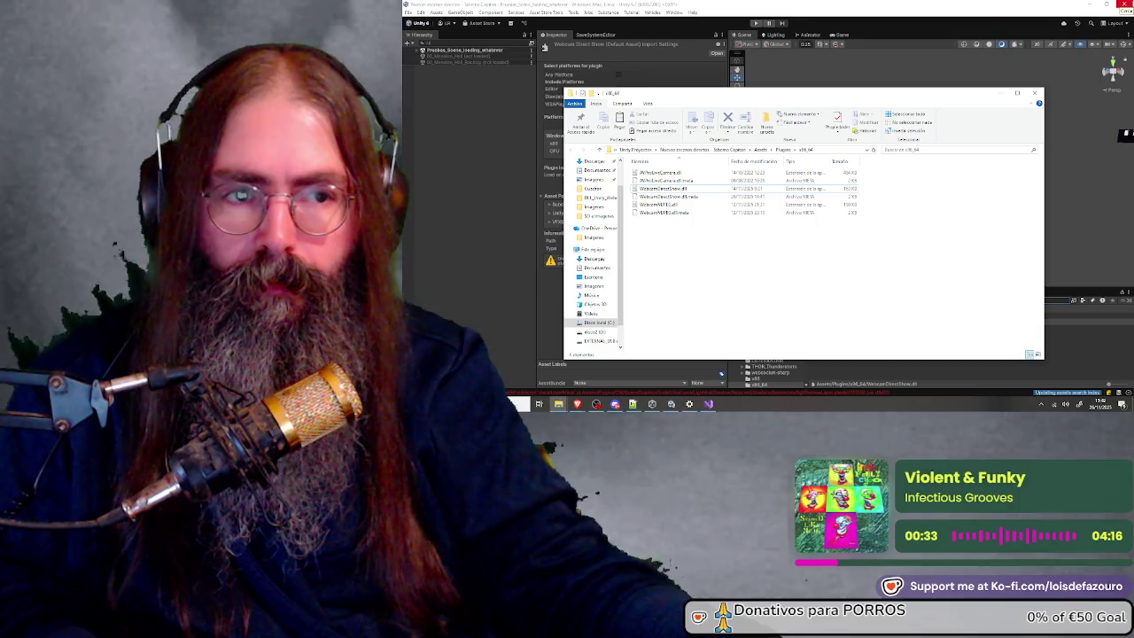
click(644, 81)
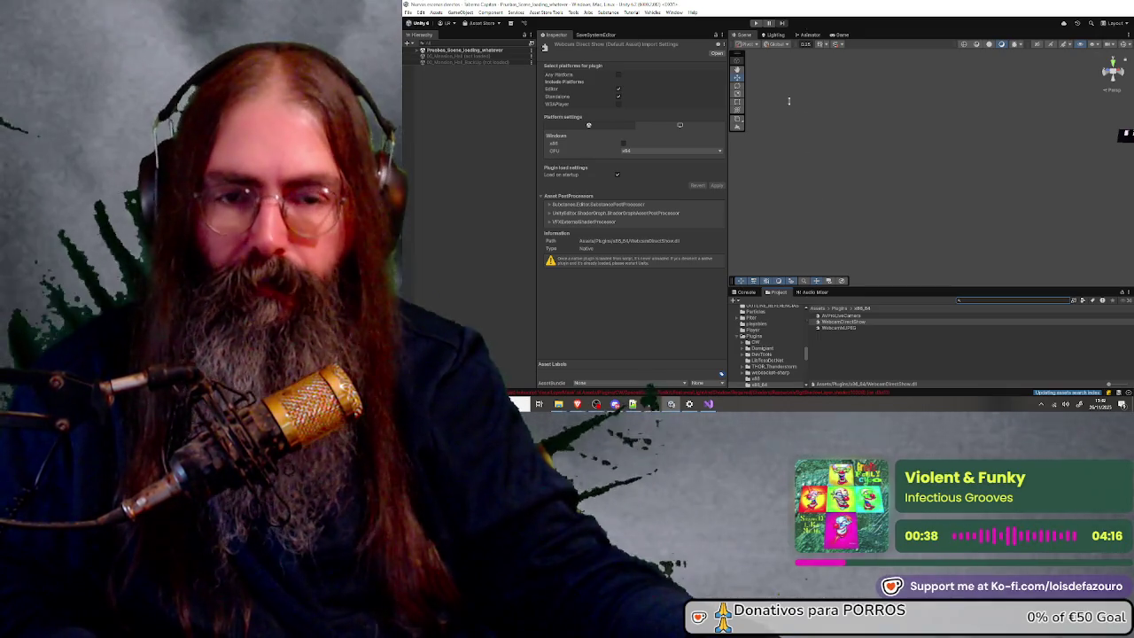
Paste the rebuilt WebcamDirectShow.dll into the x86_64 plugins folder, replacing the old file
key(alt+F4)
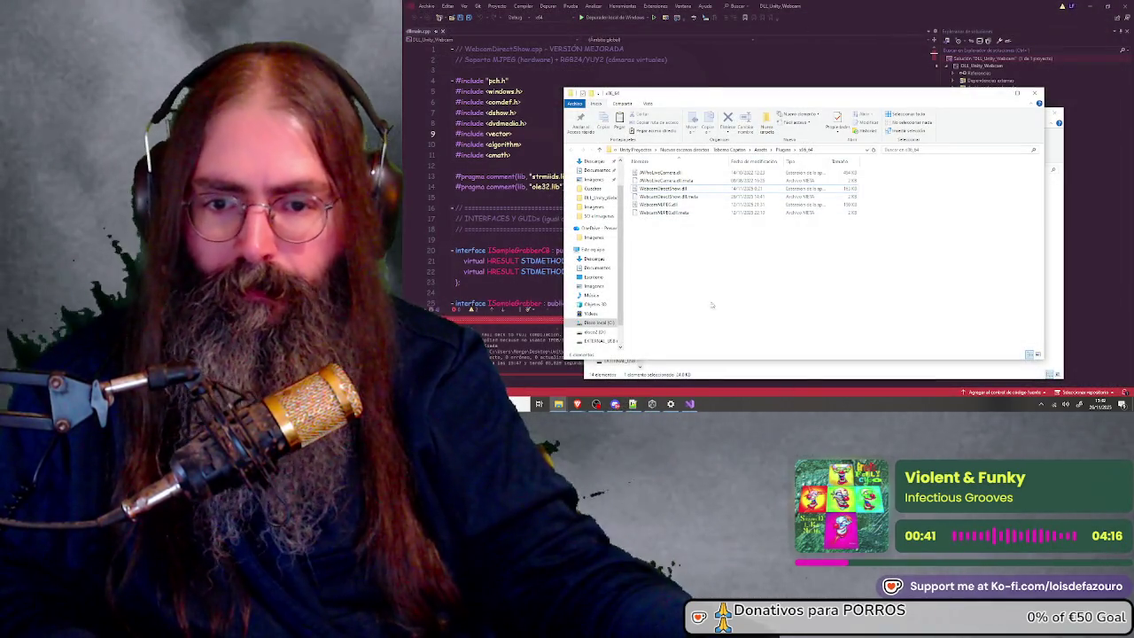
drag(754, 102, 736, 94)
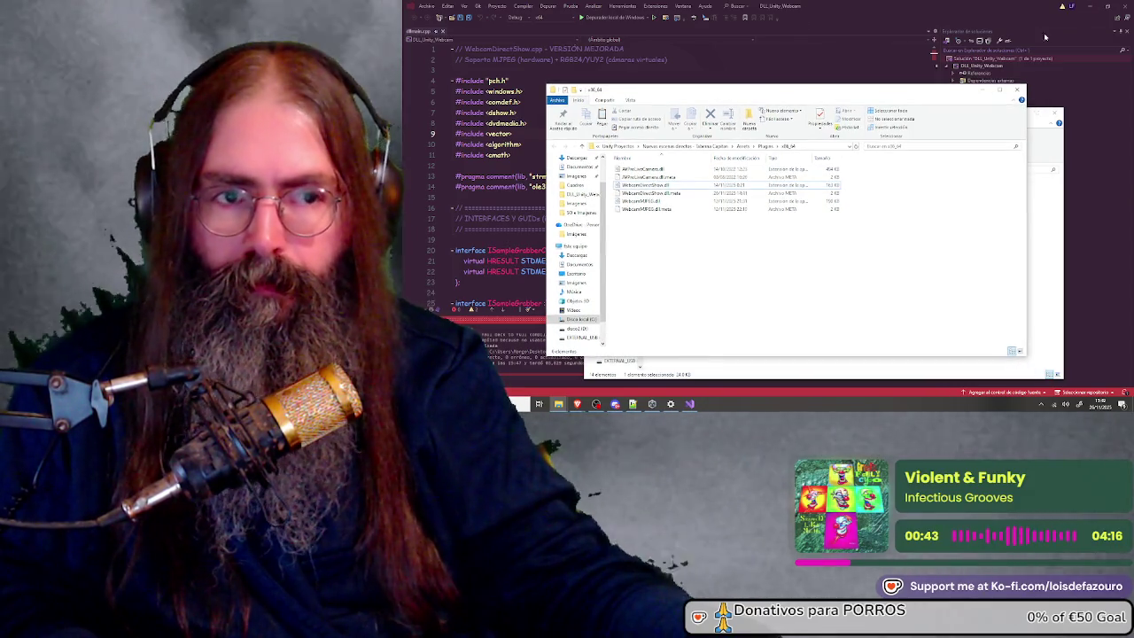
key(ctrl+v)
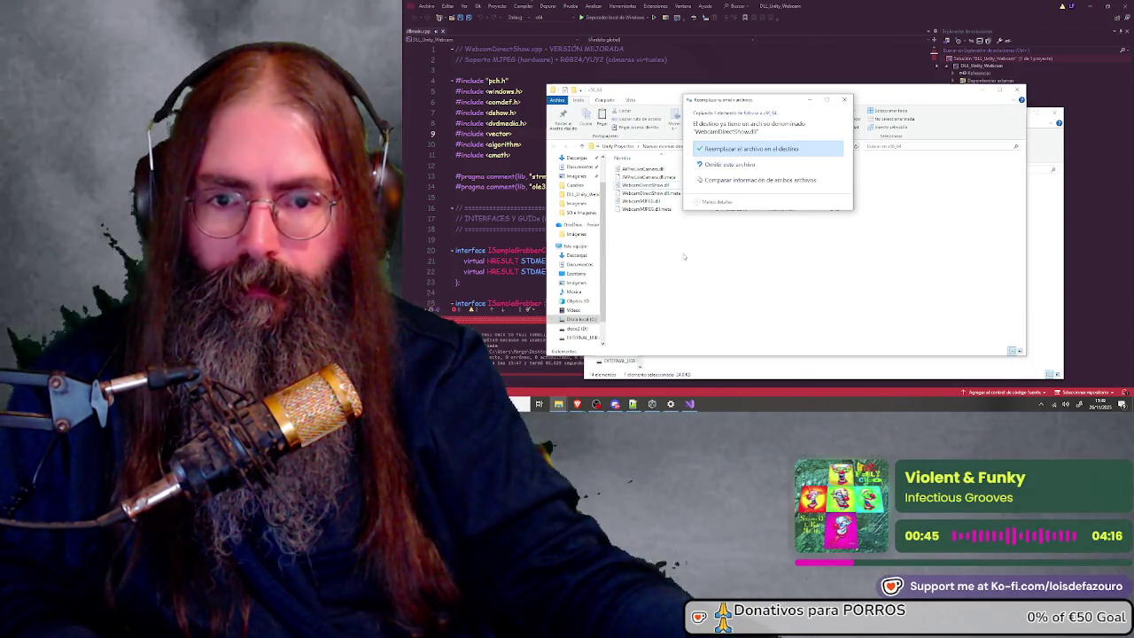
click(752, 147)
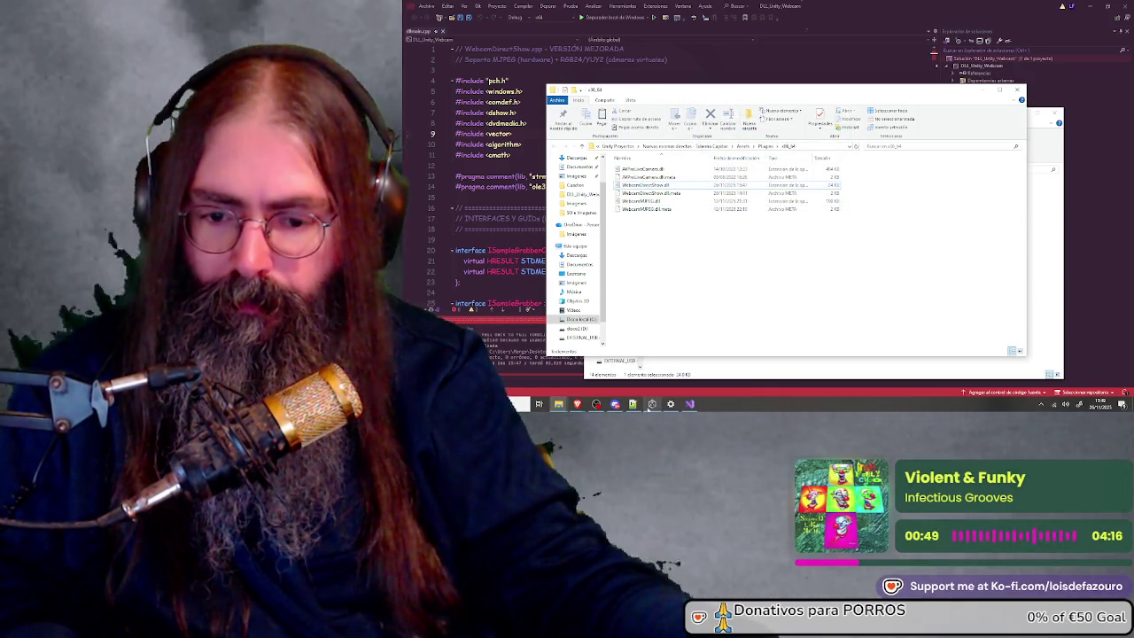
click(651, 404)
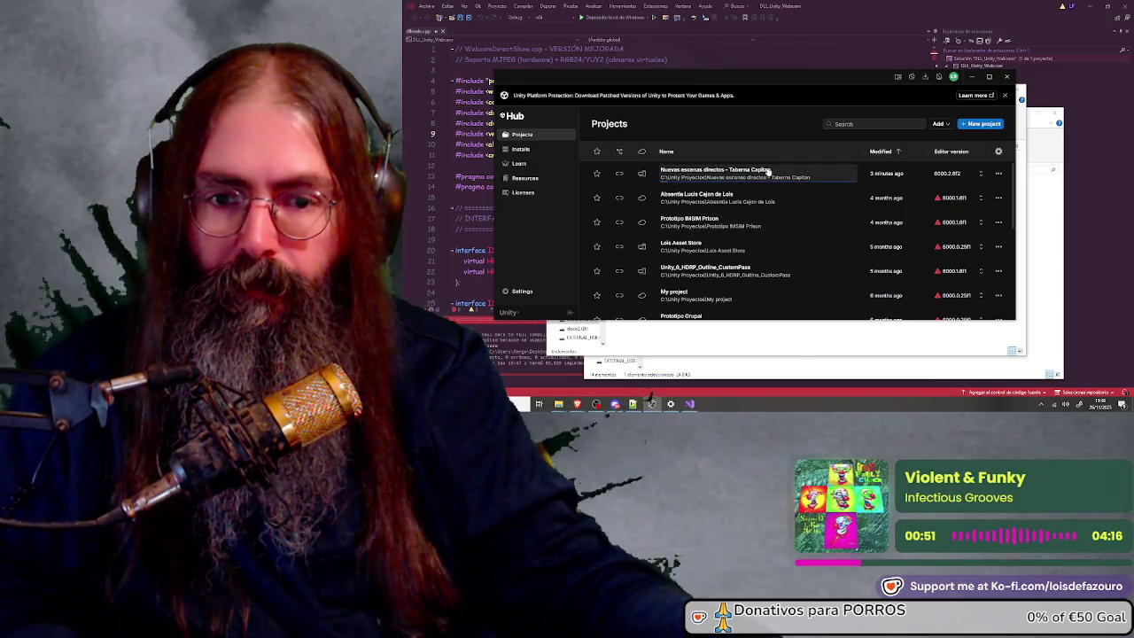
Reopen the Nuevas escenas directos - Taberna Capitan project from Unity Hub and bring its editor forward
click(768, 171)
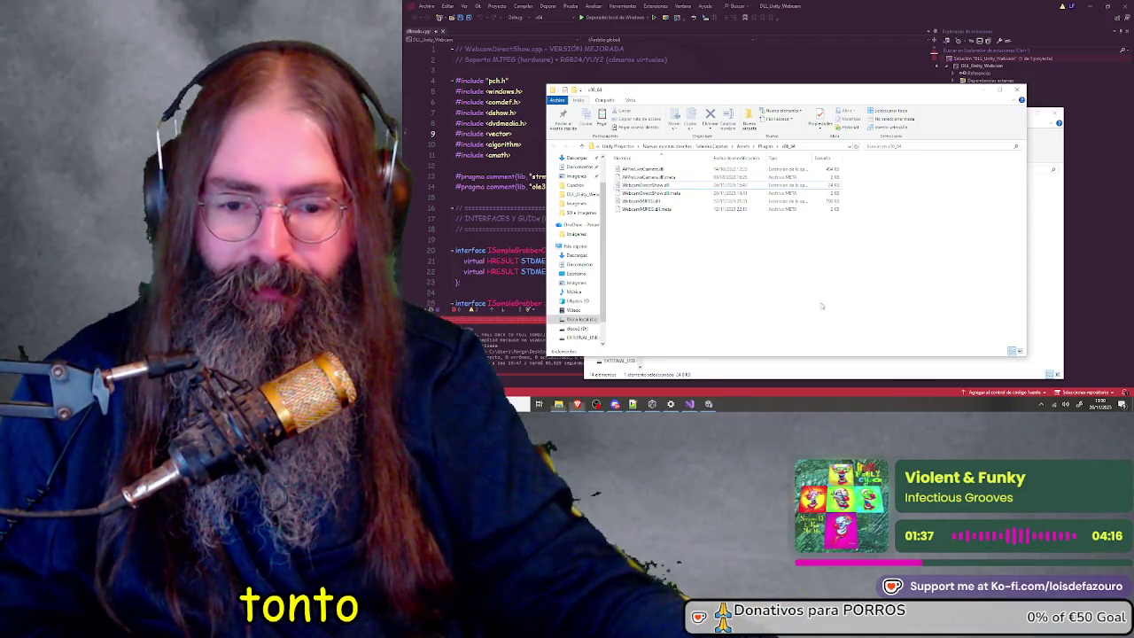
click(709, 404)
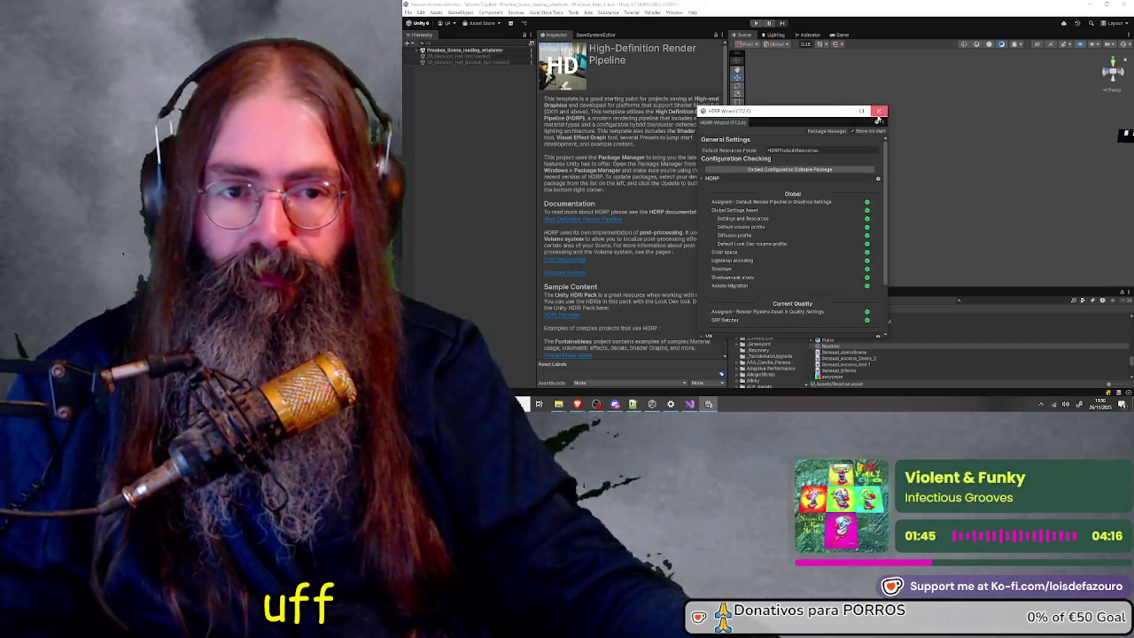
Search project assets for 'direct' and inspect the WebcamDirectShow plugin's import settings
click(973, 300)
text(direct)
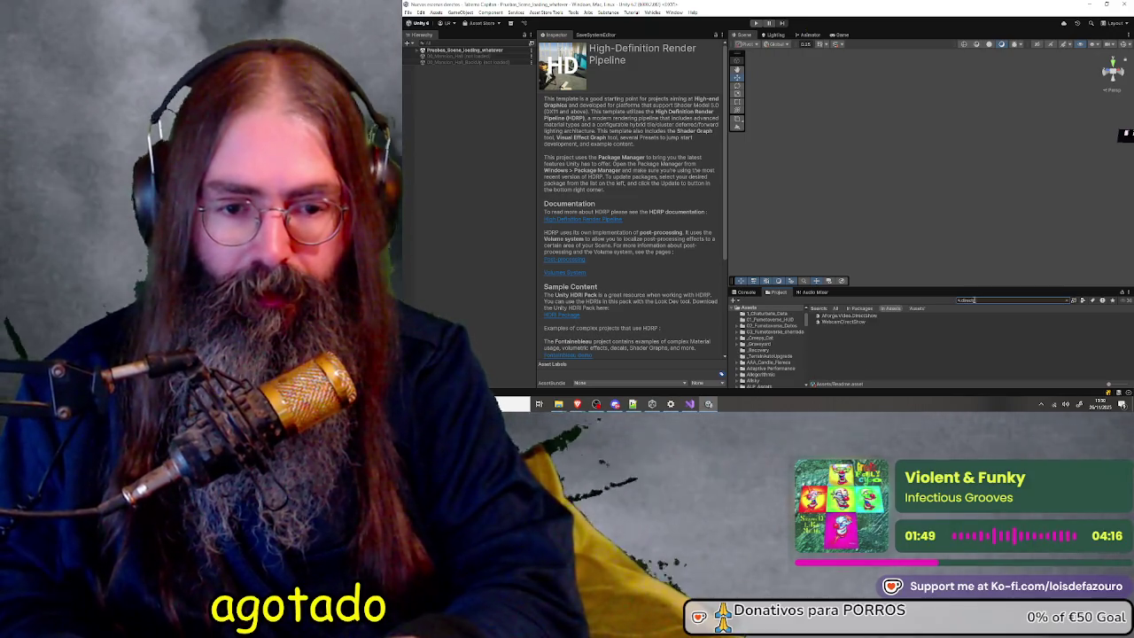
click(842, 321)
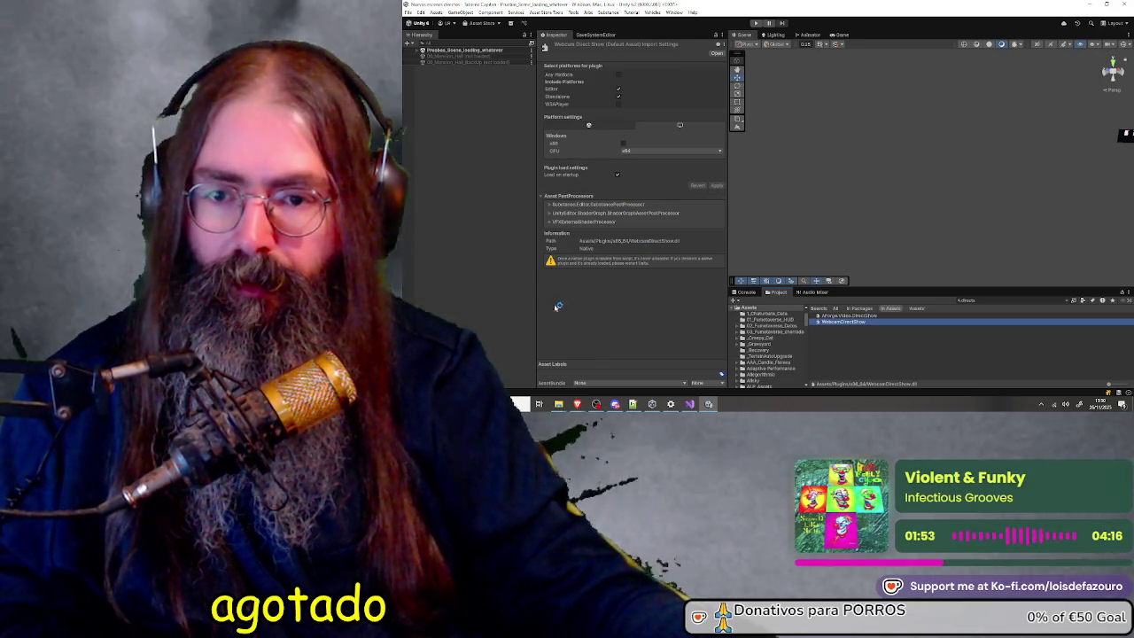
click(459, 233)
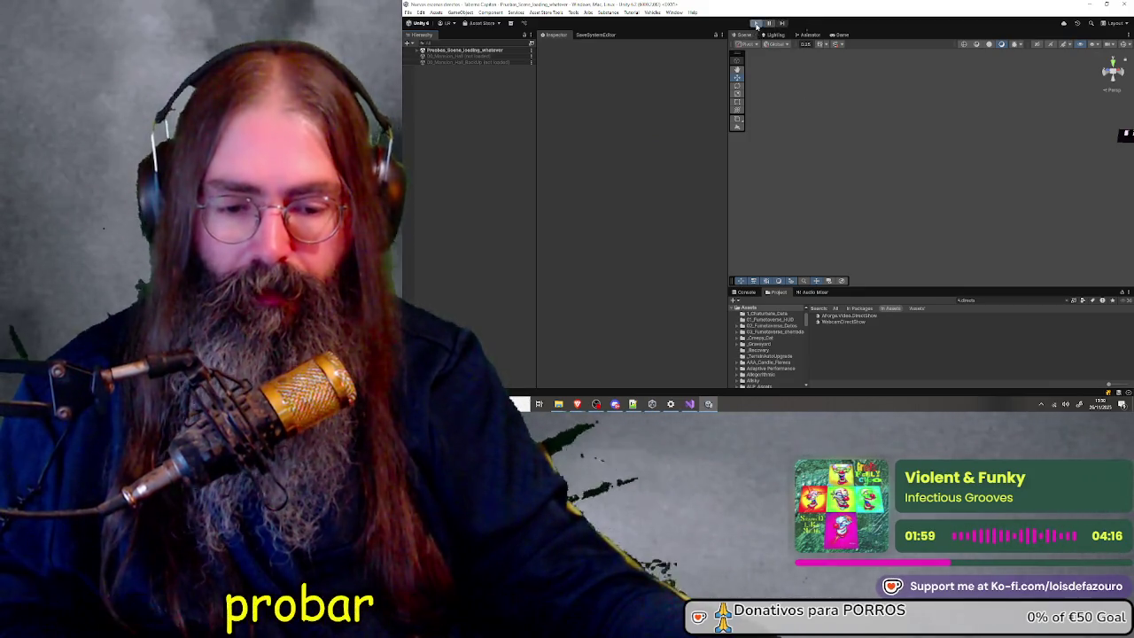
click(756, 24)
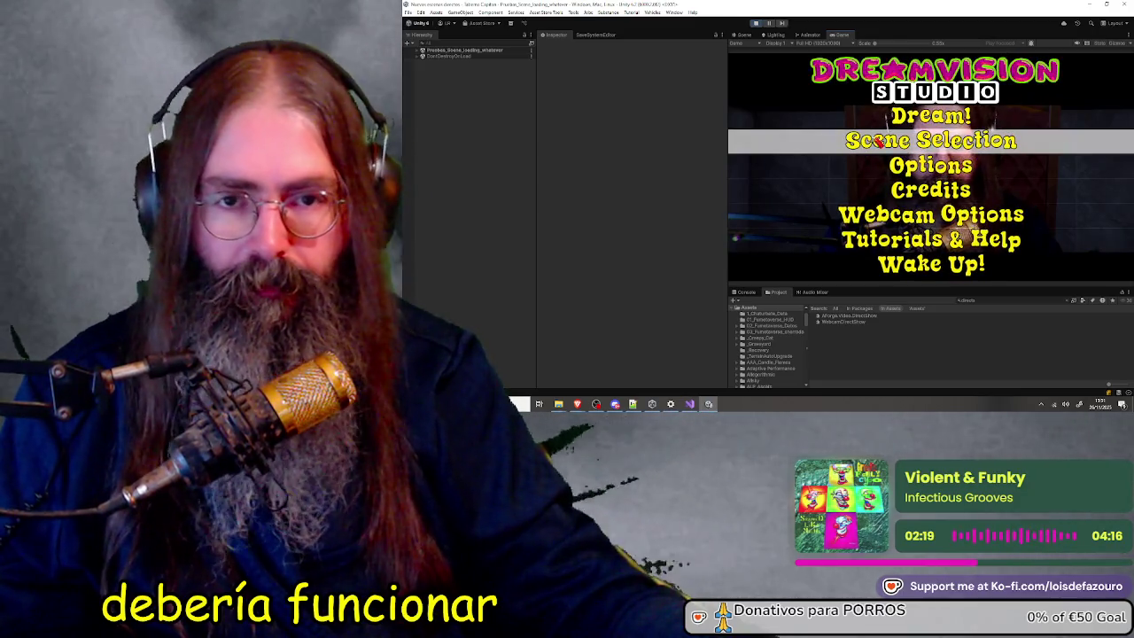
click(881, 142)
click(884, 144)
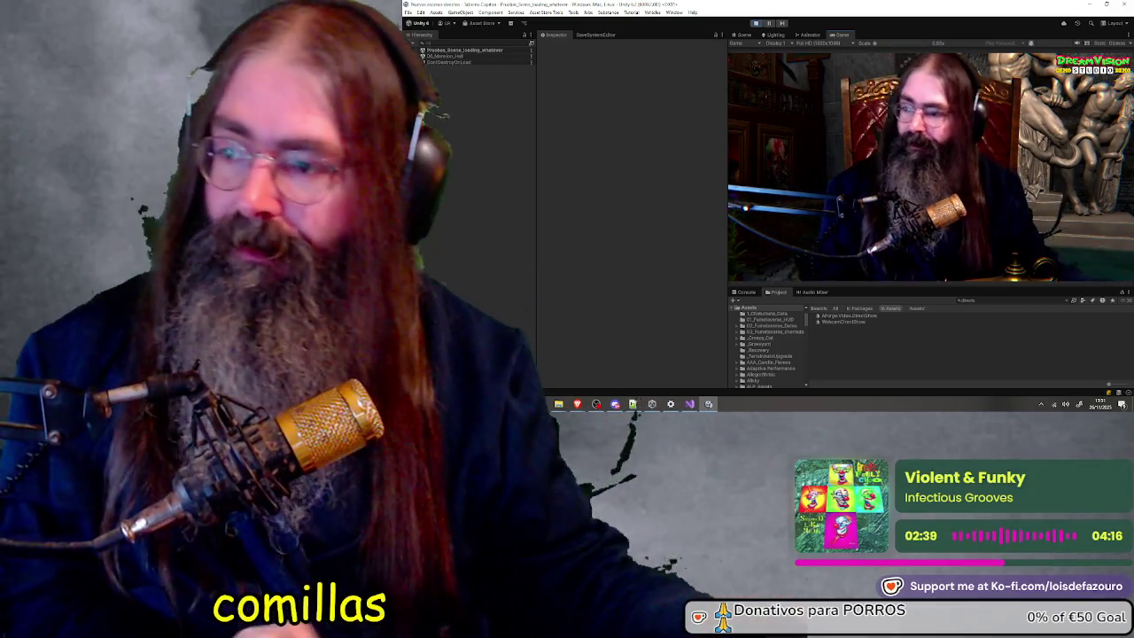
click(755, 22)
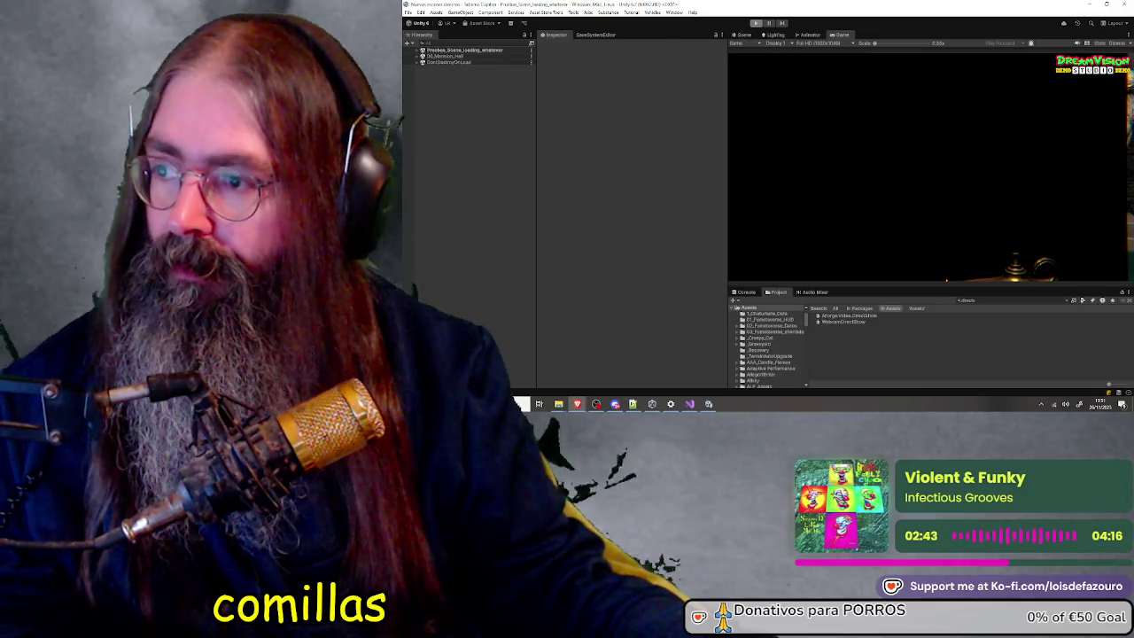
key(ctrl+p)
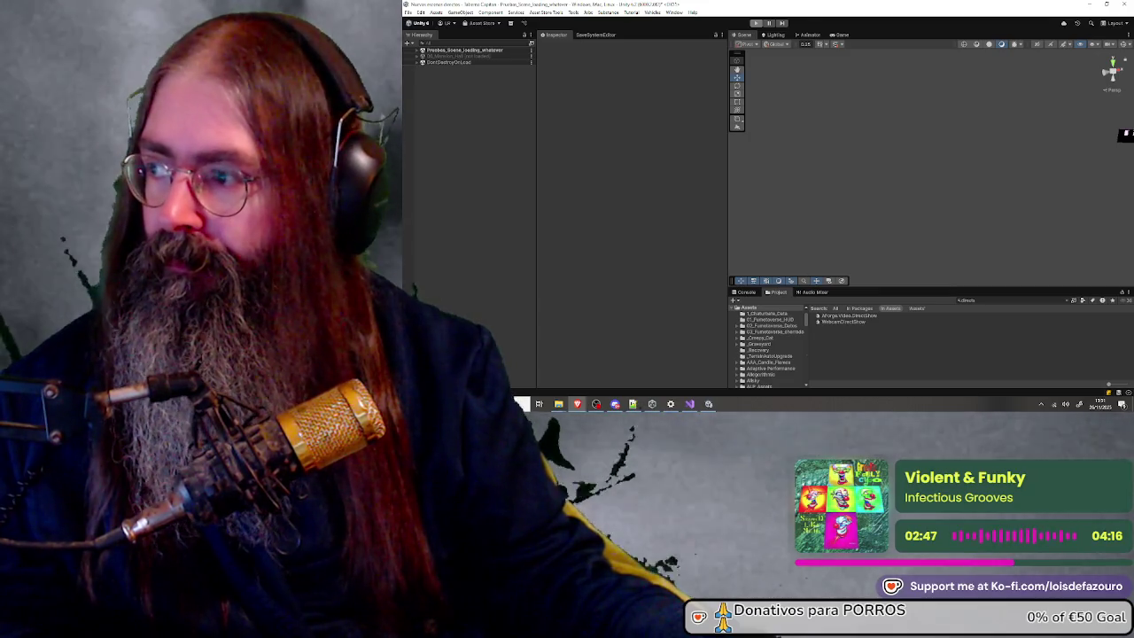
key(ctrl+p)
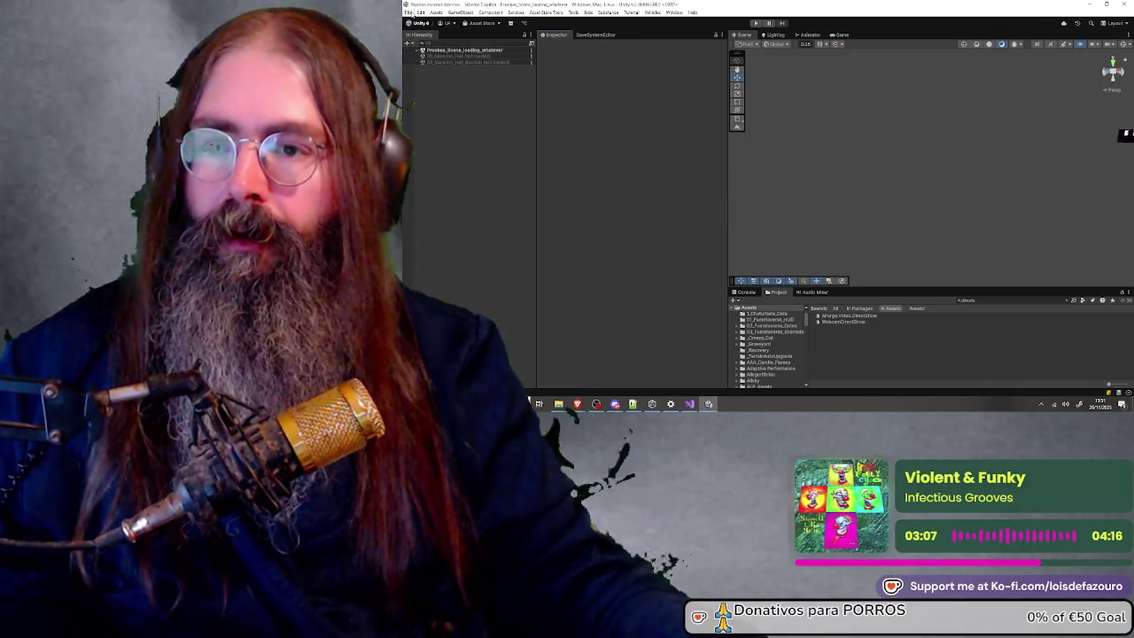
Open Build Profiles and start a Windows build
click(409, 12)
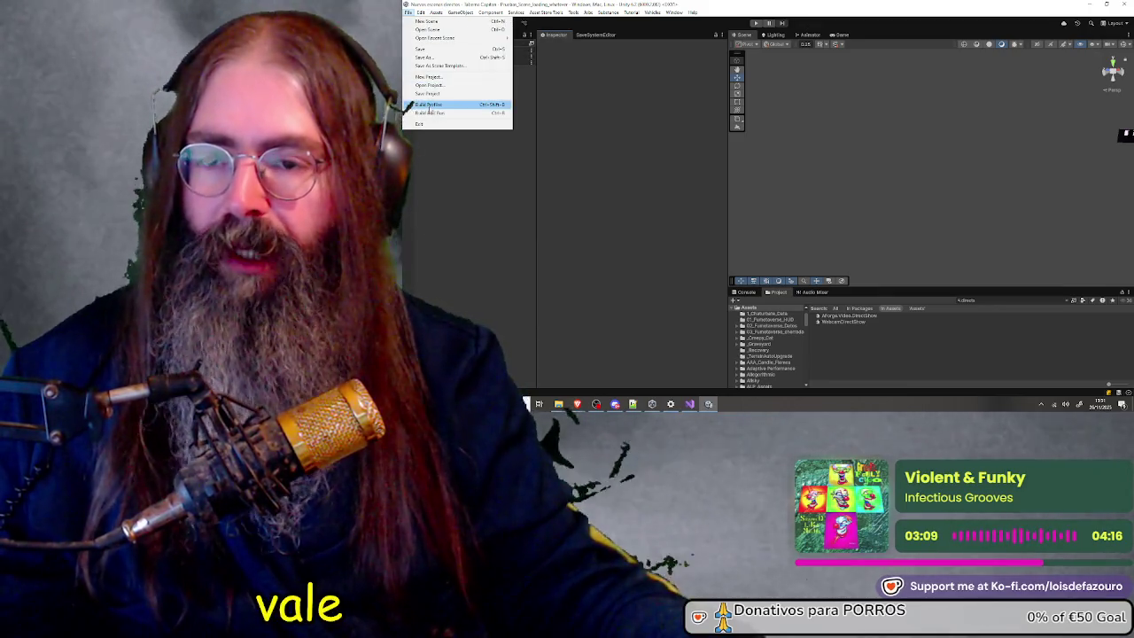
click(429, 106)
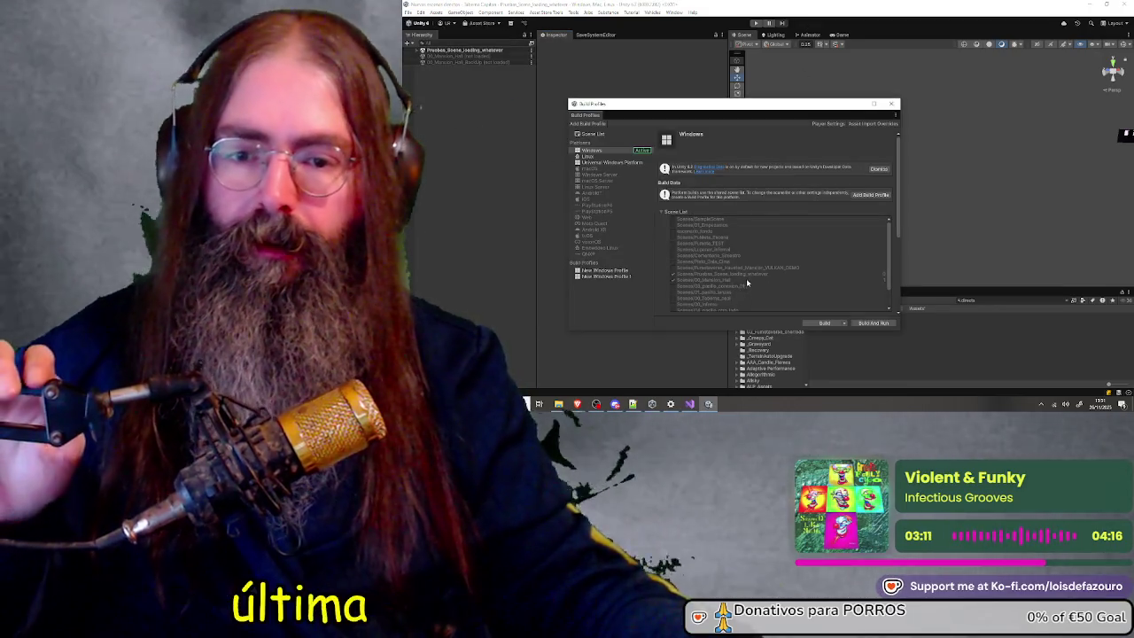
scroll(820, 305, down, 1)
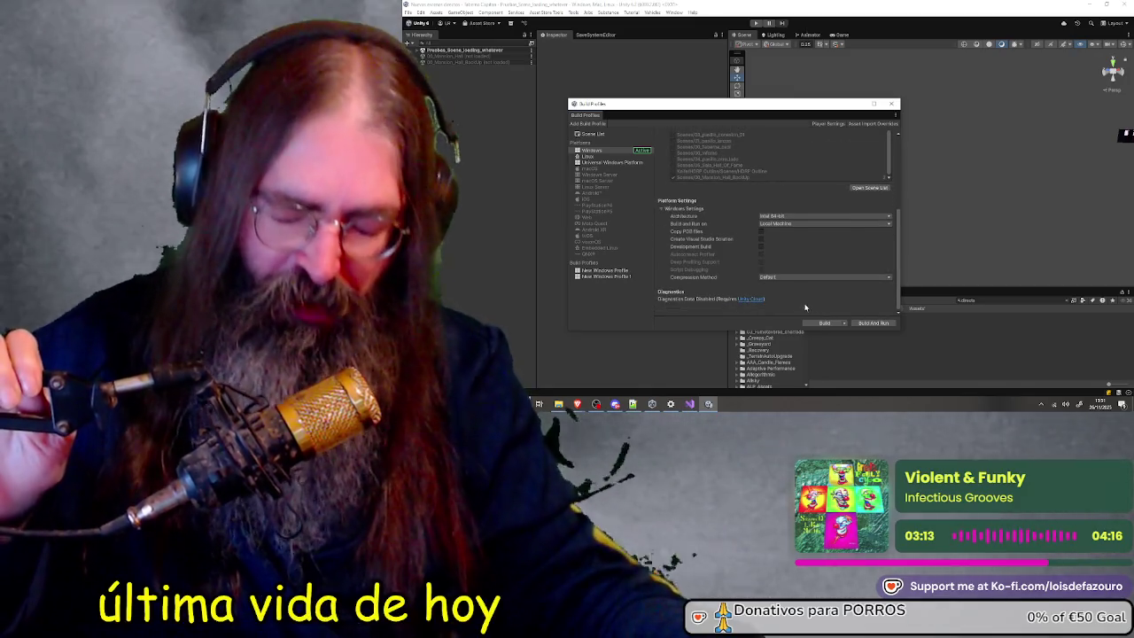
click(822, 323)
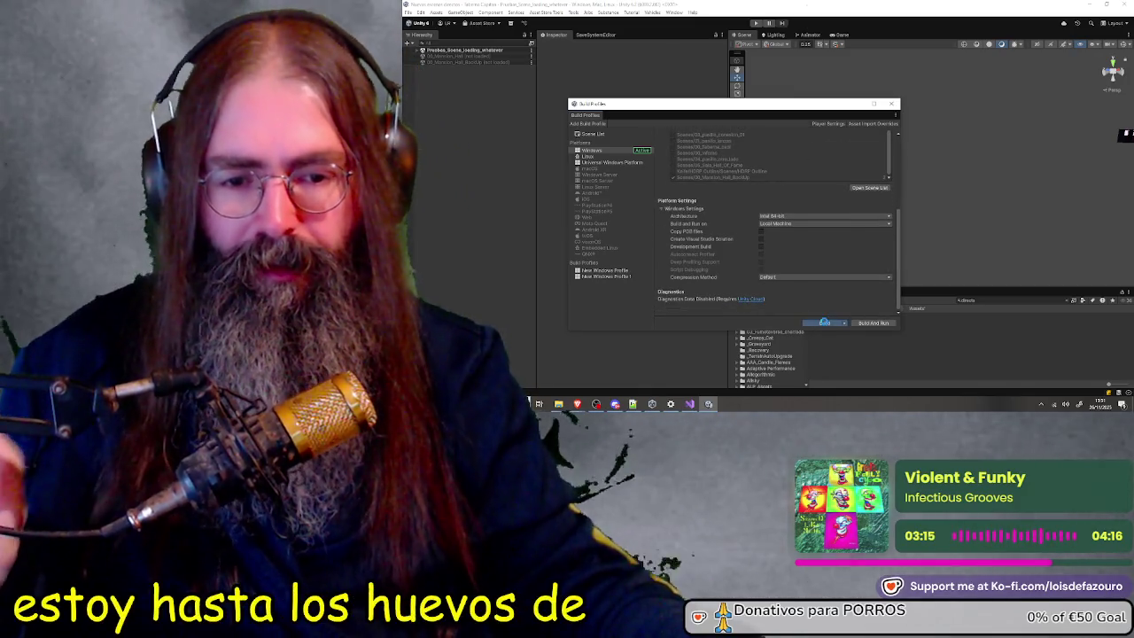
Create a new DreamVision Studio folder and choose it as the build destination
scroll(725, 183, down, 5)
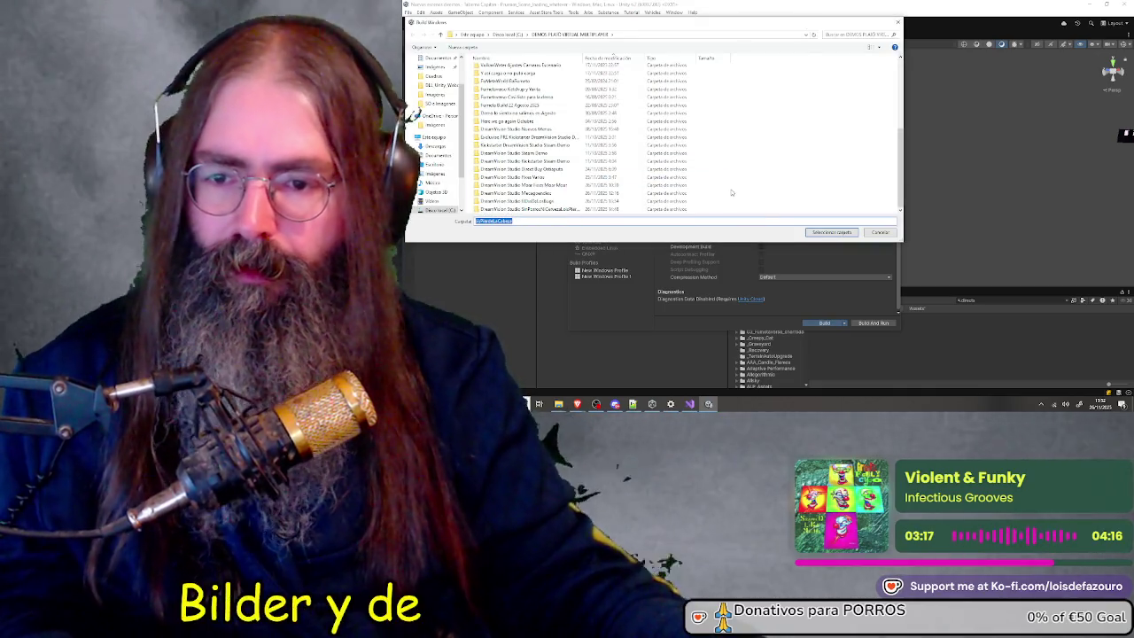
right_click(771, 186)
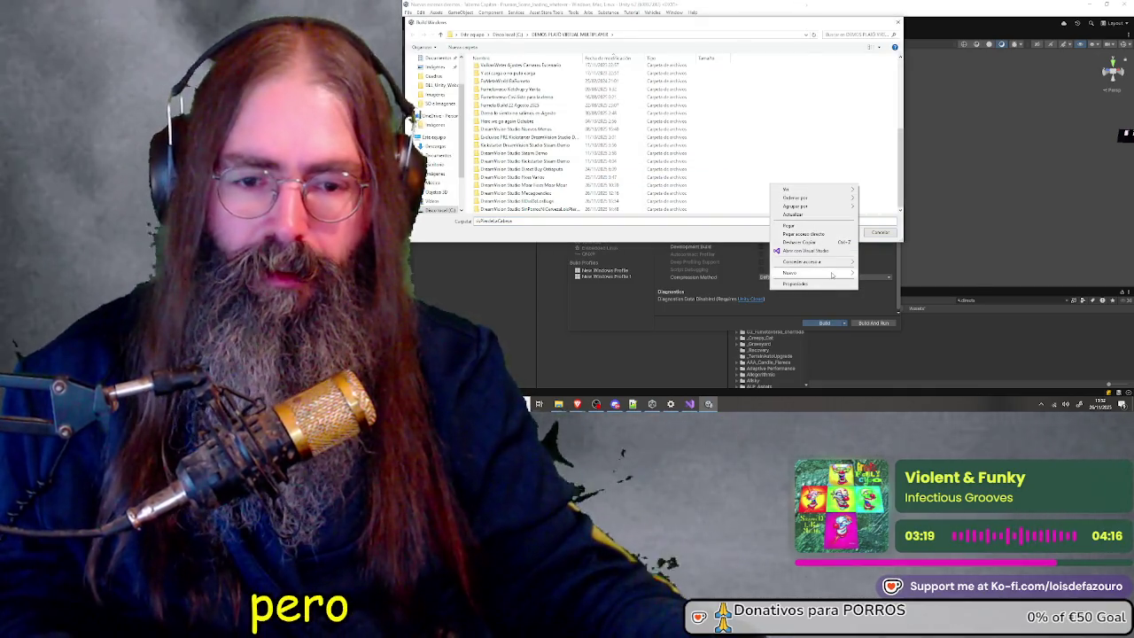
mouse_move(833, 272)
click(876, 273)
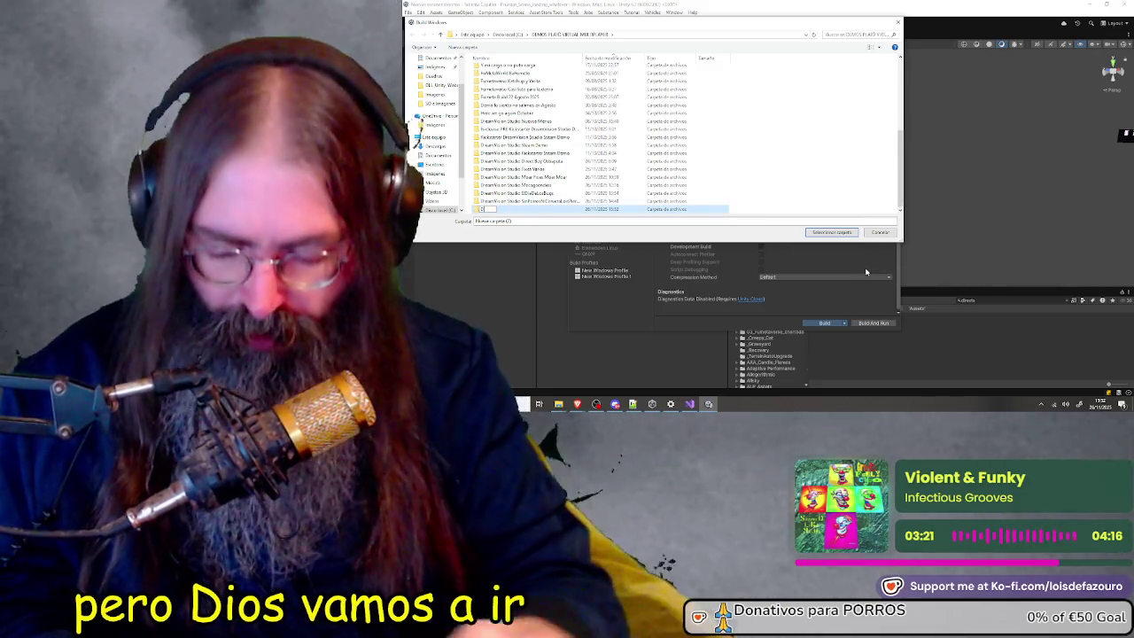
text(Vision)
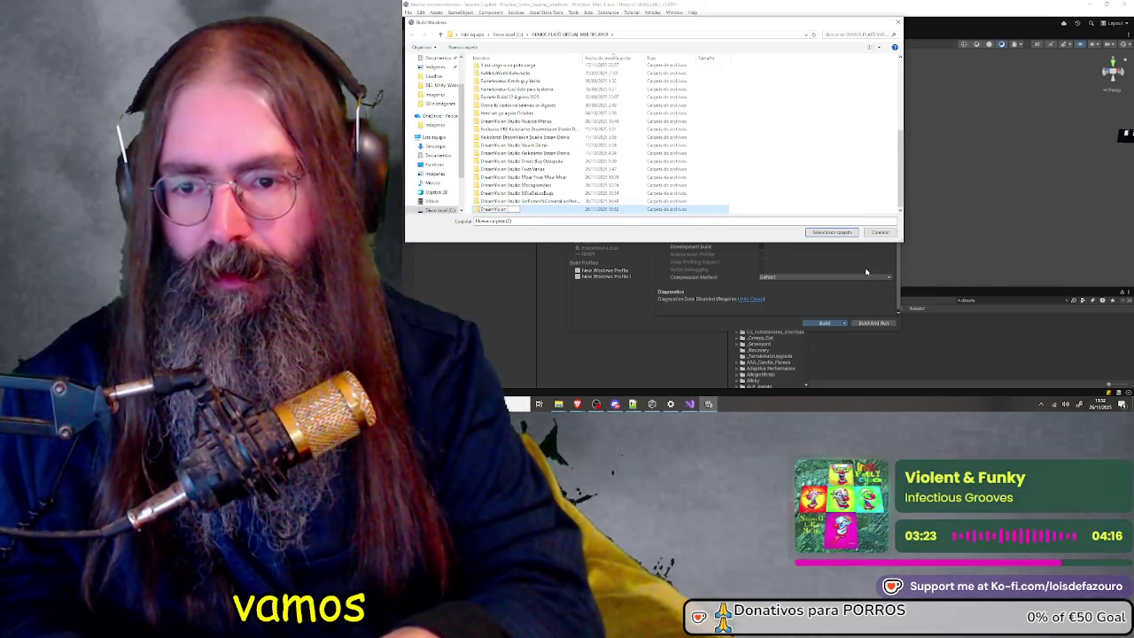
text( Studio Las)
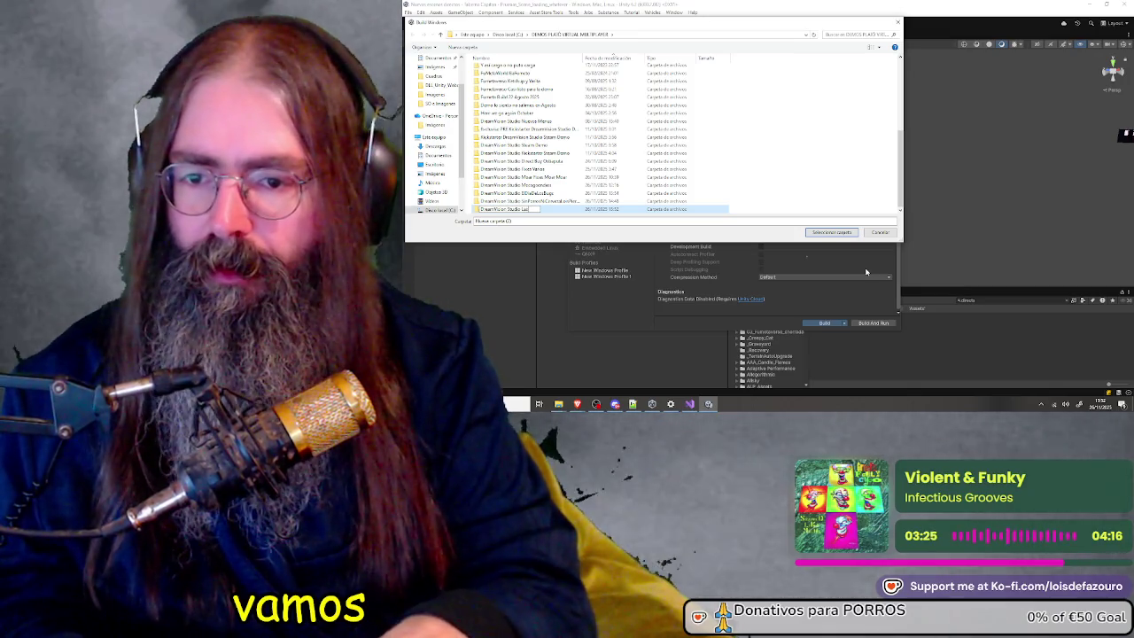
text(CFuPat)
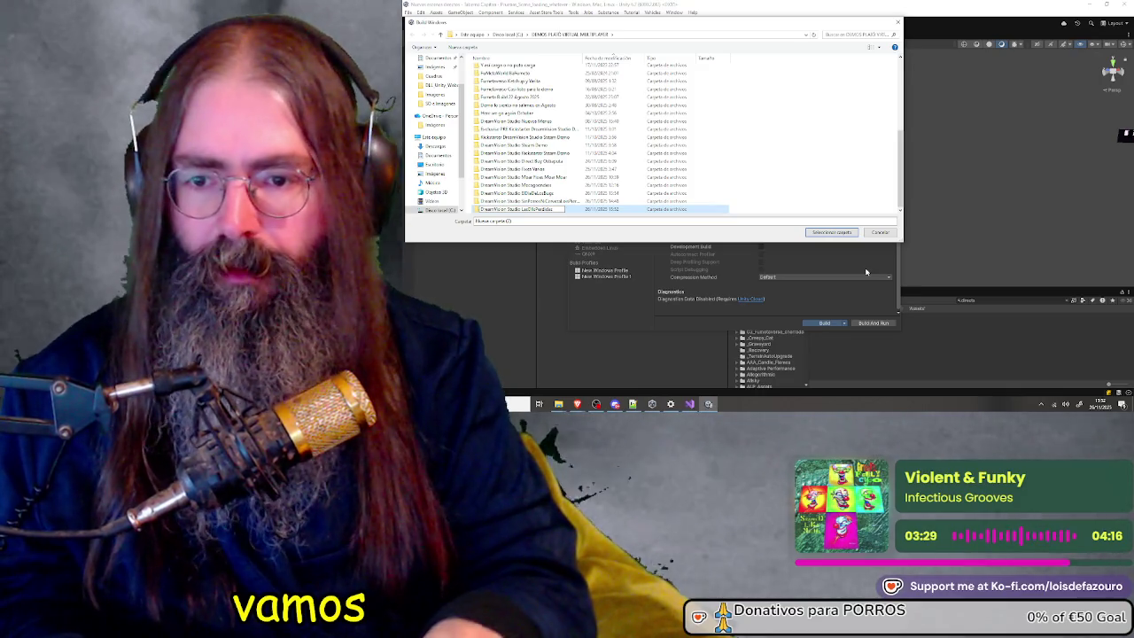
key(Return)
key(Return)
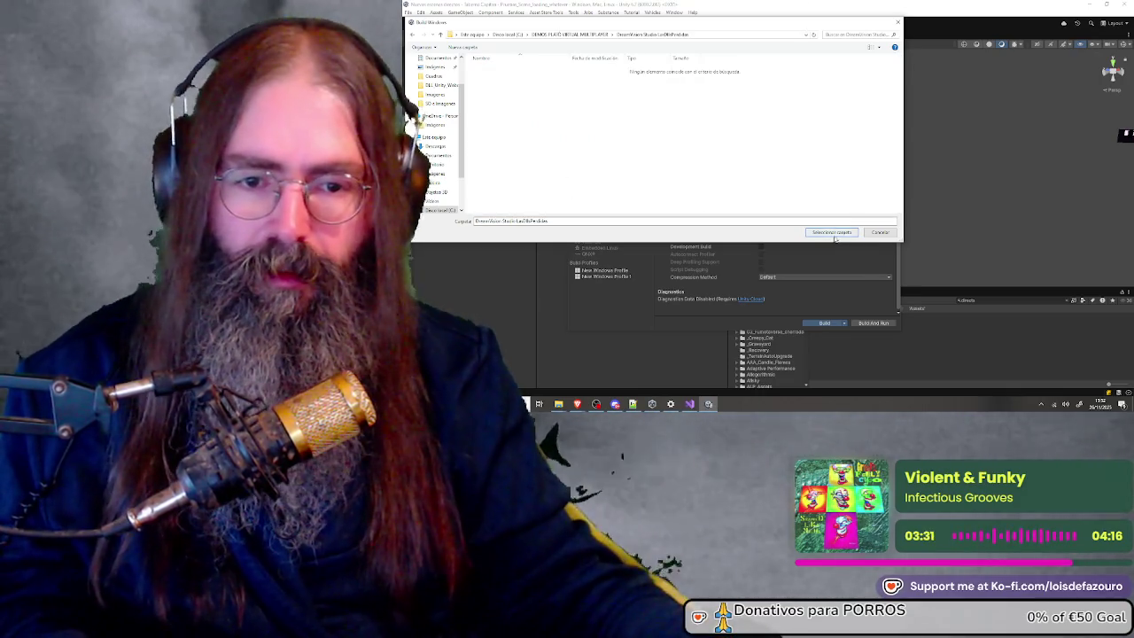
click(832, 232)
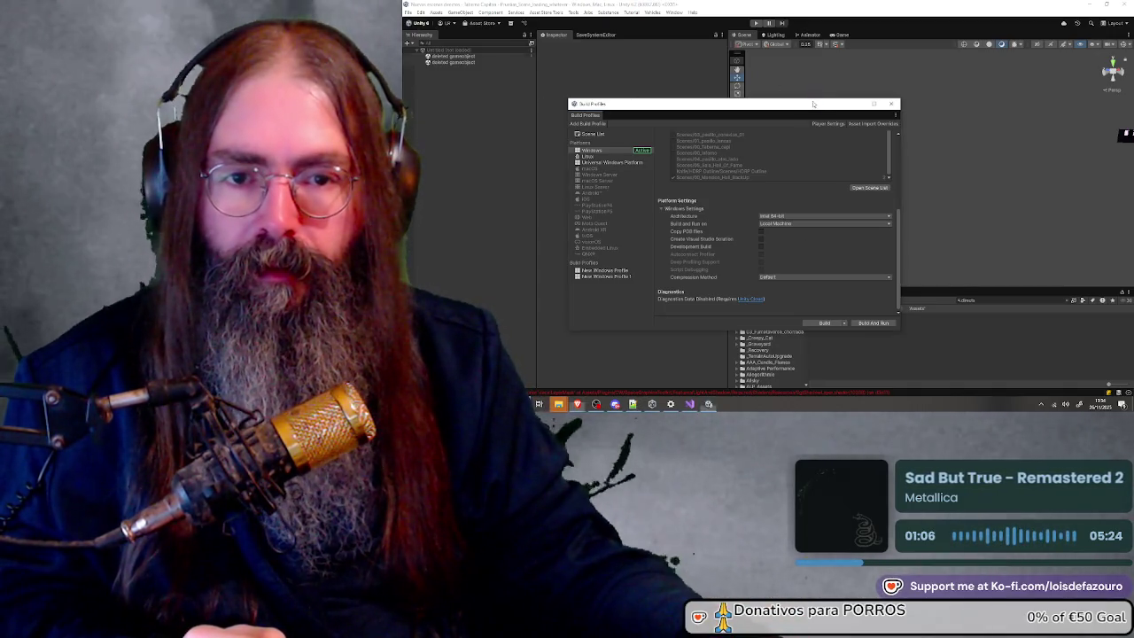
Let the Windows build finish, then bring up the File Explorer windows
click(560, 405)
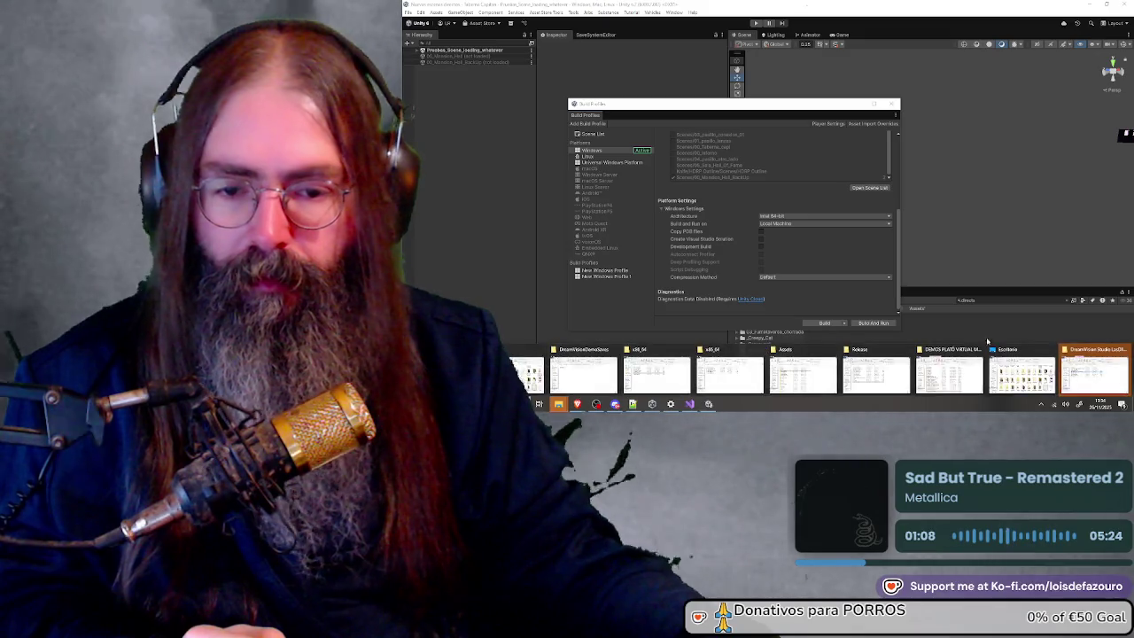
Bring File Explorer forward and switch to the DEMOS PLATO VIRTUAL MULTIPLAYER window
click(798, 374)
click(798, 289)
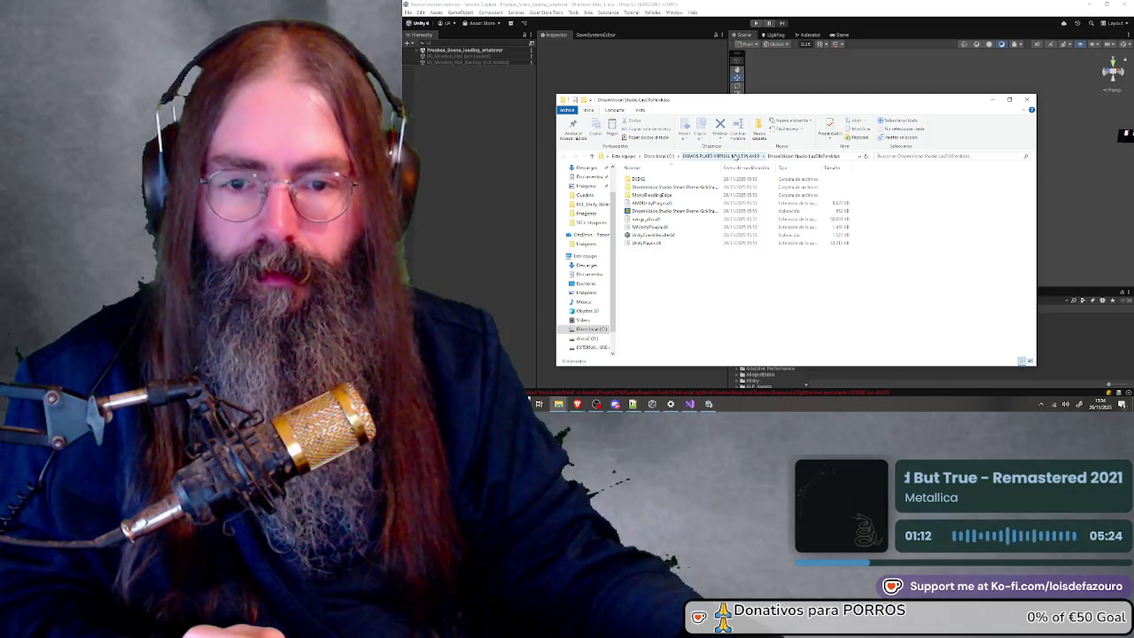
drag(760, 103, 735, 76)
mouse_move(559, 404)
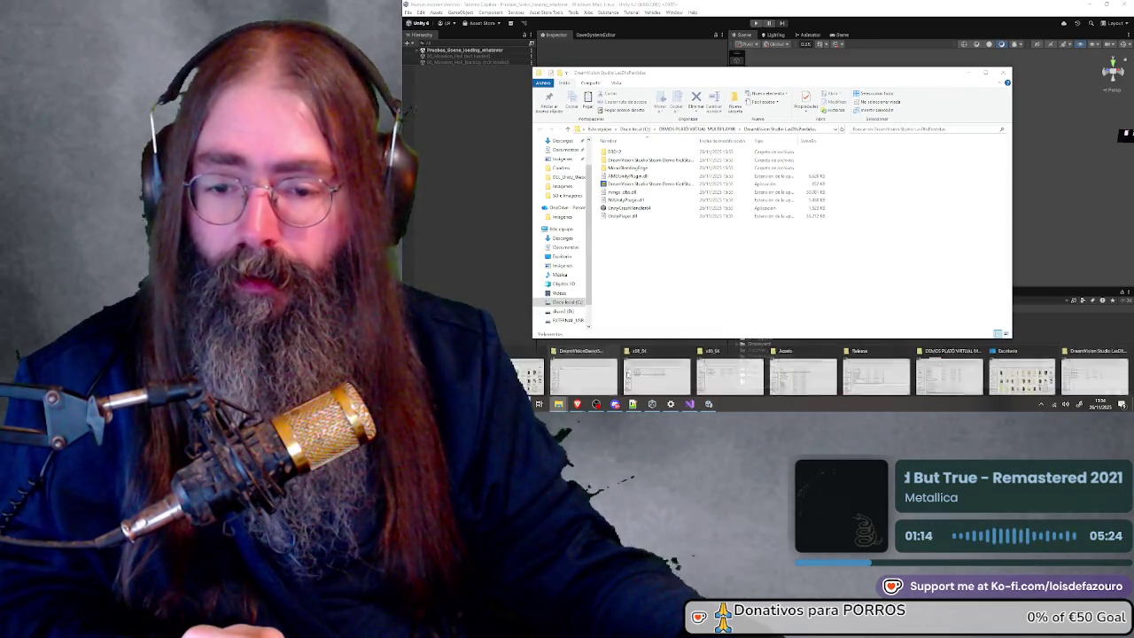
click(947, 374)
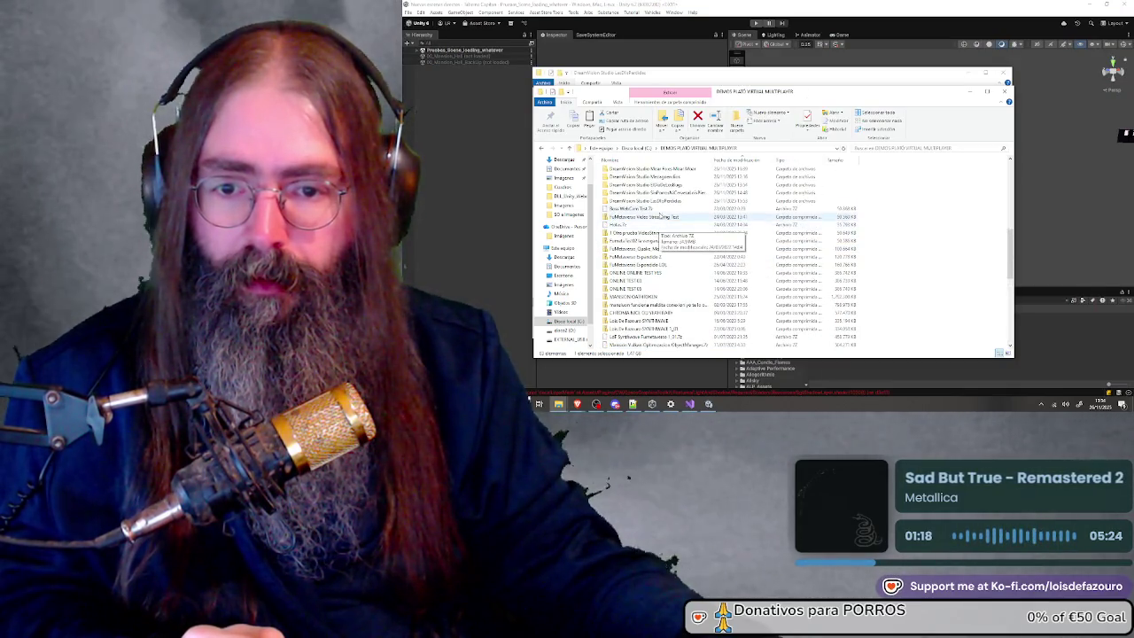
Check the DreamVision Studio build folders' contents, then select the new build folder
double_click(660, 192)
click(688, 149)
click(663, 336)
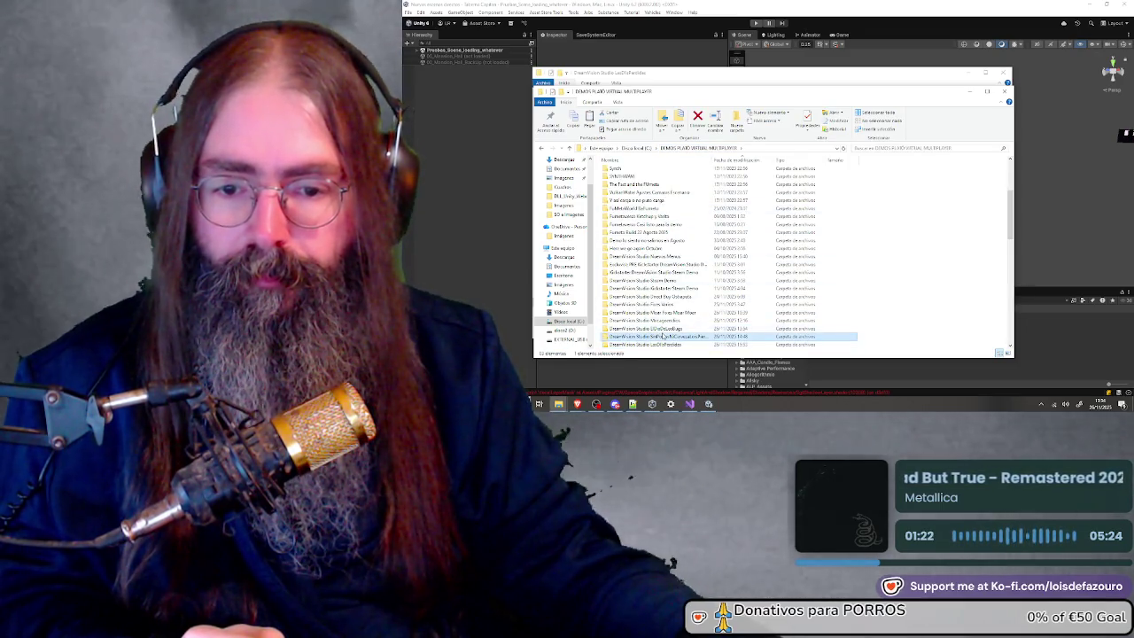
double_click(663, 336)
click(657, 188)
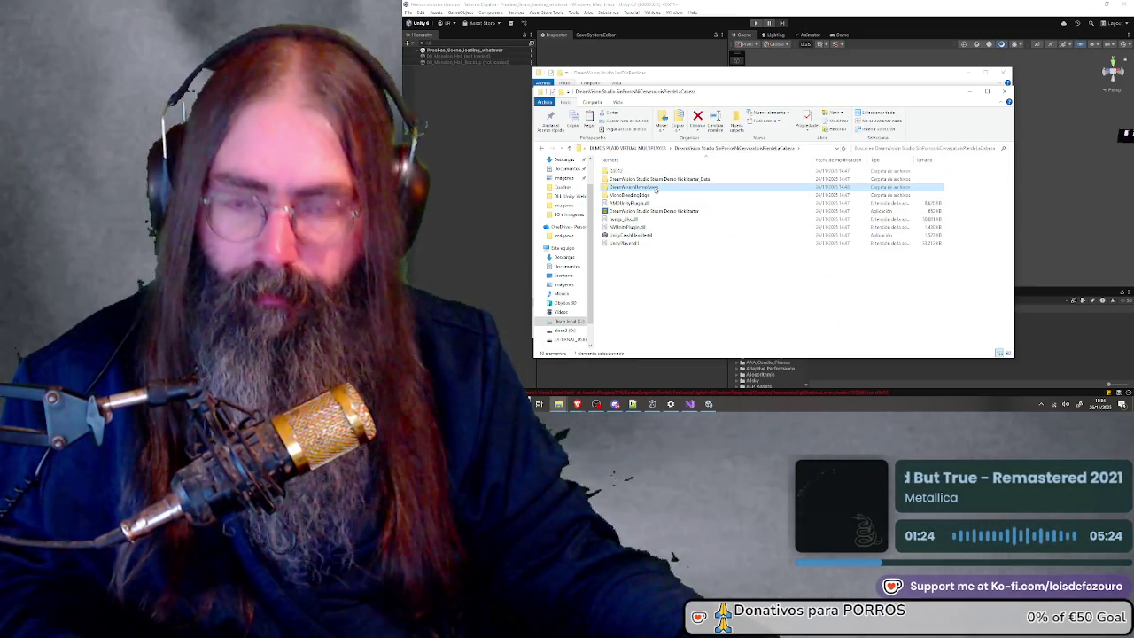
click(631, 148)
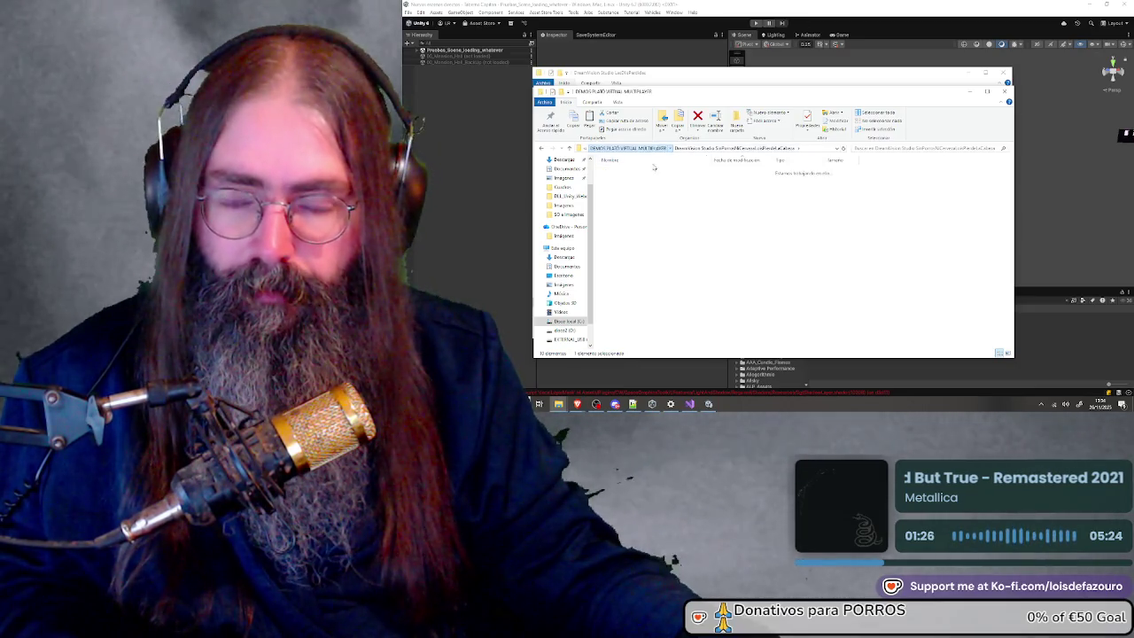
double_click(665, 325)
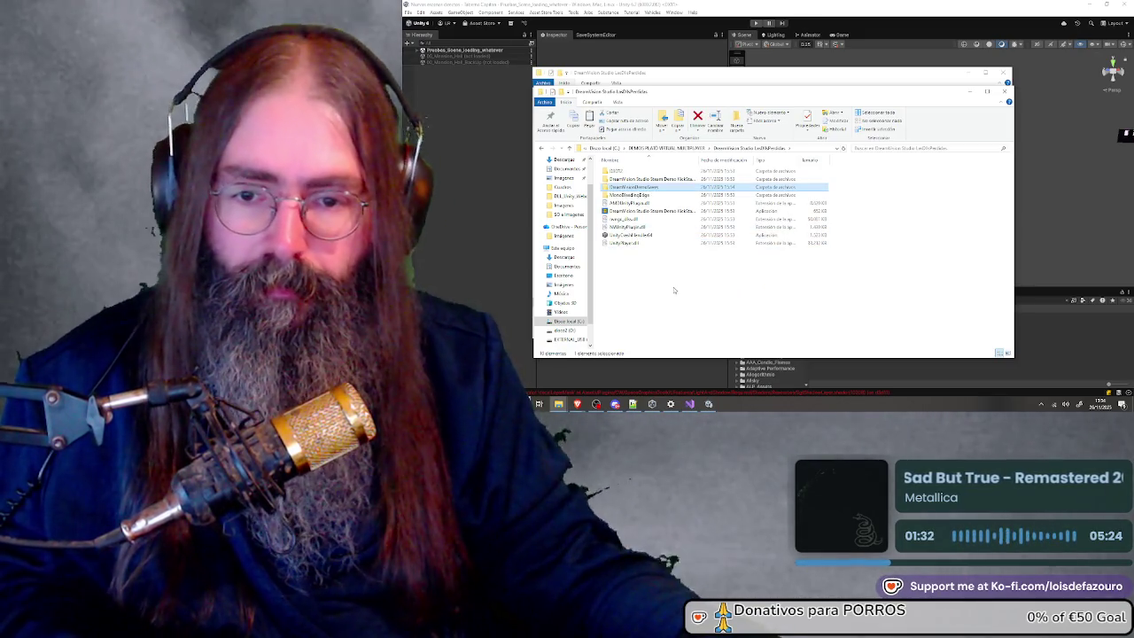
click(687, 148)
click(652, 257)
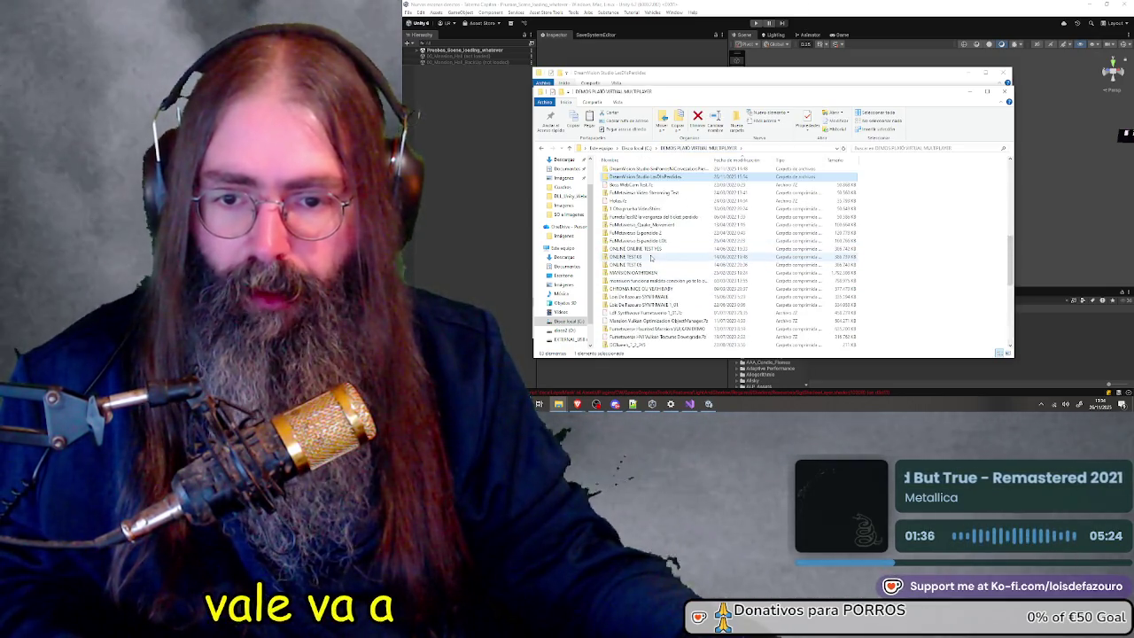
right_click(661, 248)
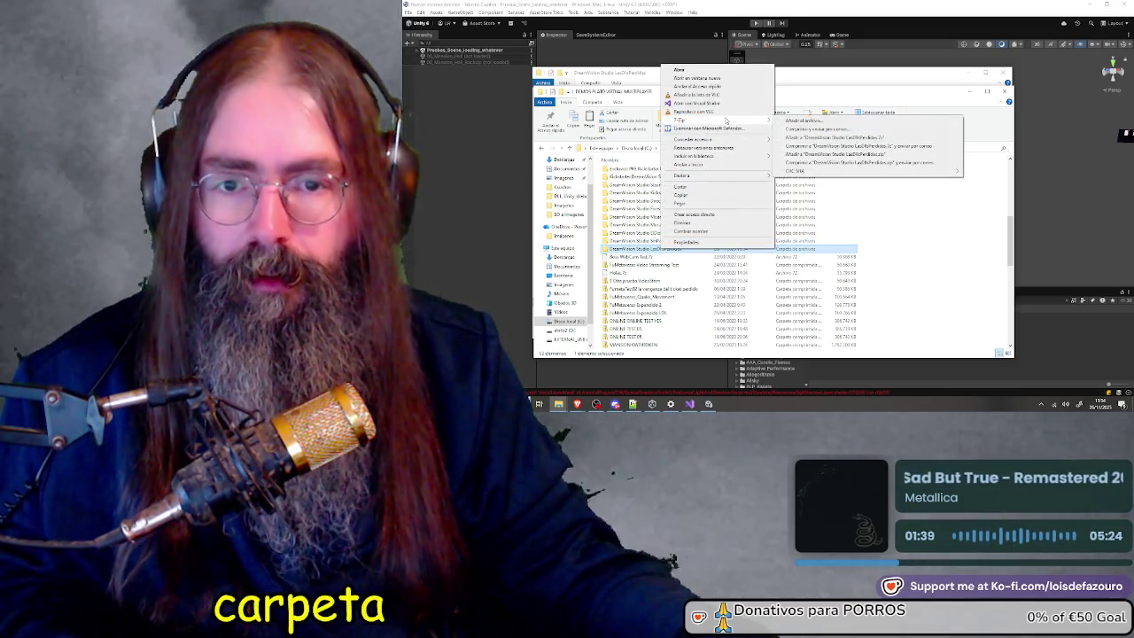
Compress the new DreamVision Studio build folder into a zip with 7-Zip's Añadir a option
mouse_move(709, 120)
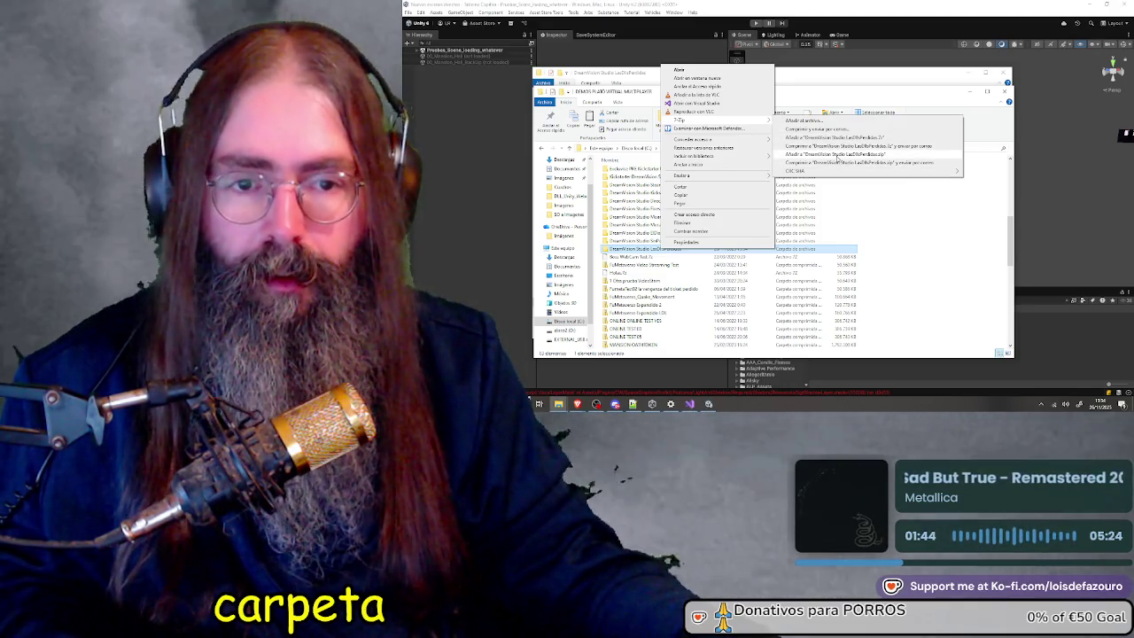
click(836, 154)
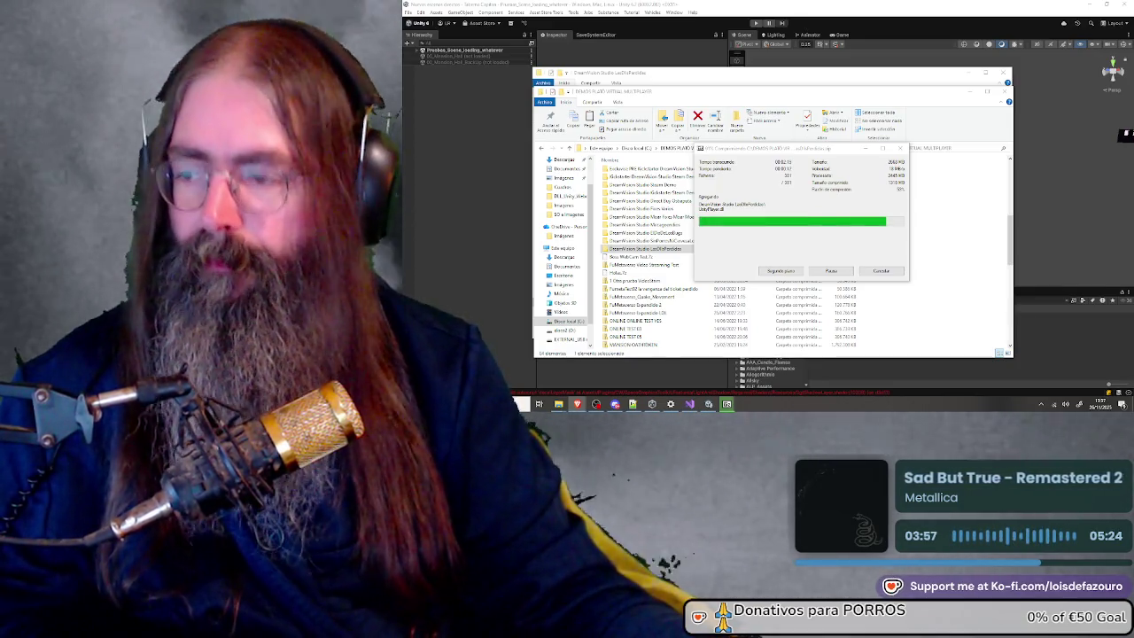
Once compression finishes, select the 1,47 GB DreamVision Studio zip to confirm its size
click(748, 153)
drag(748, 152, 760, 166)
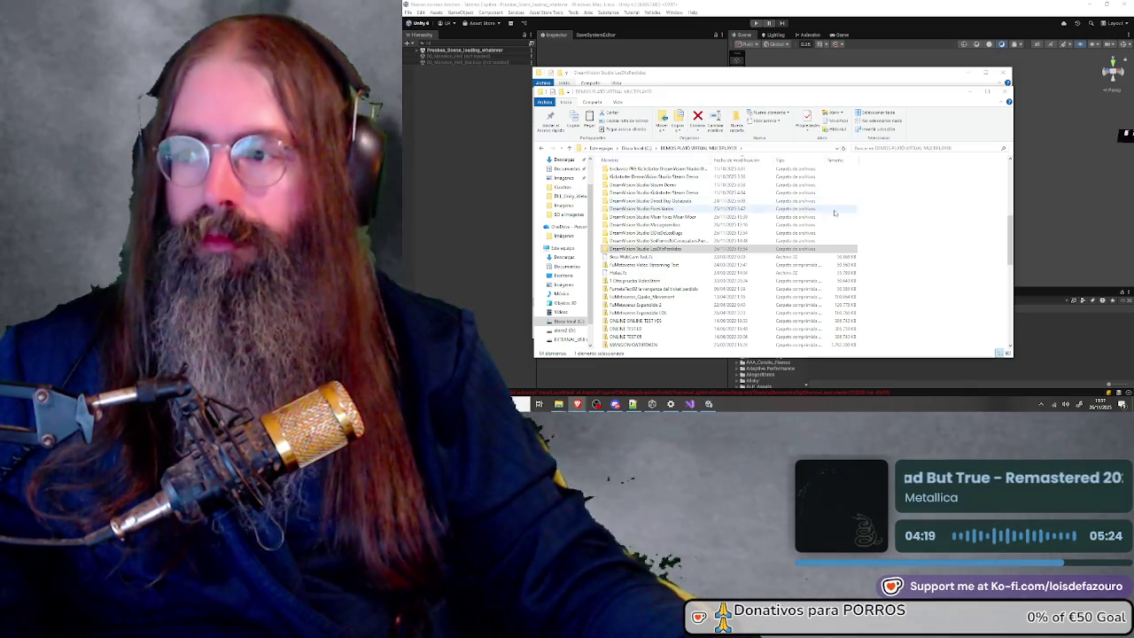
scroll(872, 248, down, 10)
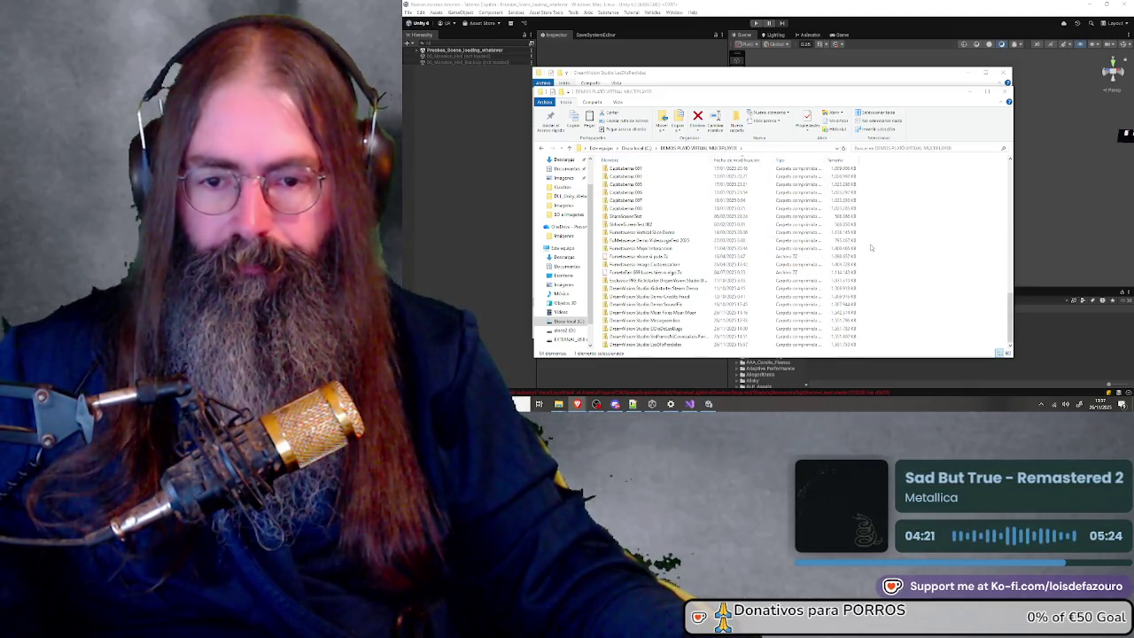
click(676, 345)
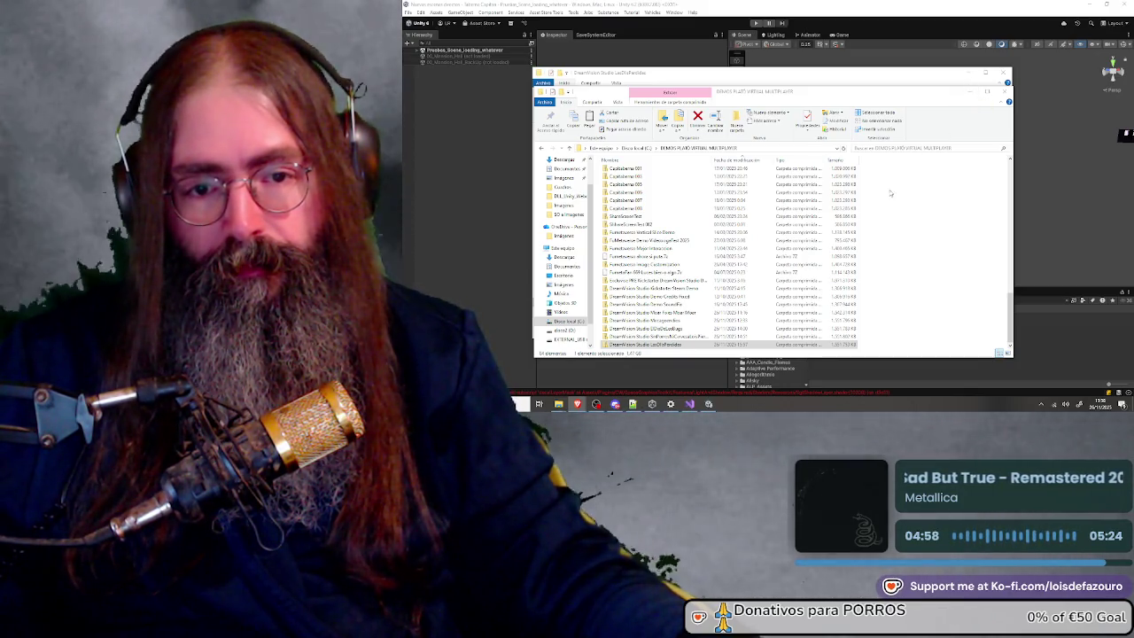
Open the DreamVision Studio LasDosPantallas build to list its executable, data folder and UnityPlayer.dll
scroll(939, 227, up, 5)
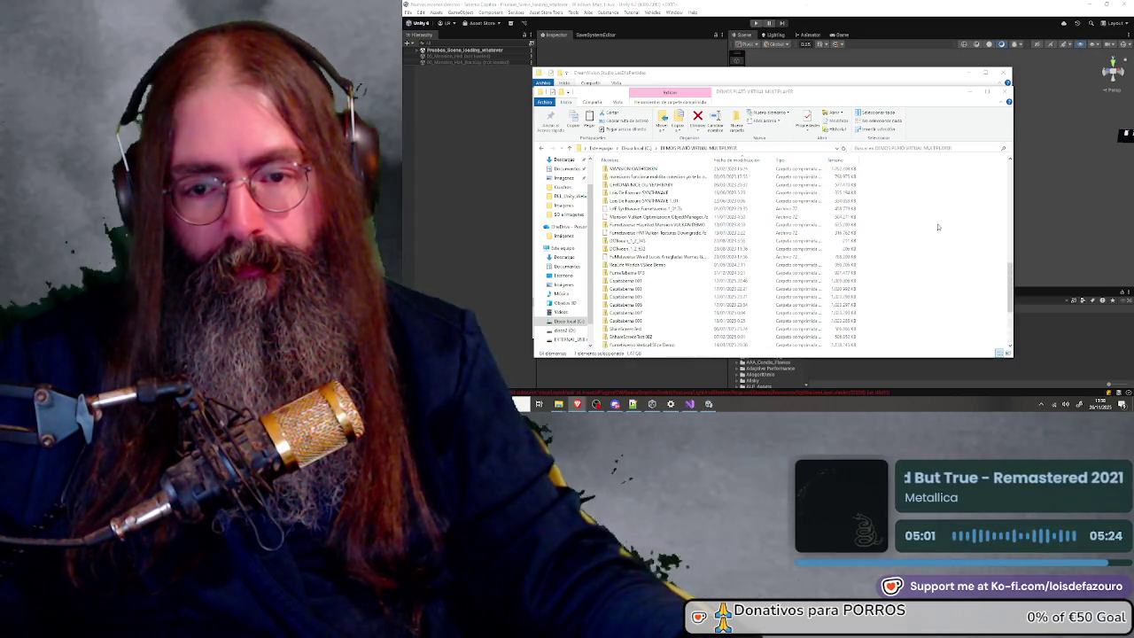
scroll(938, 227, up, 3)
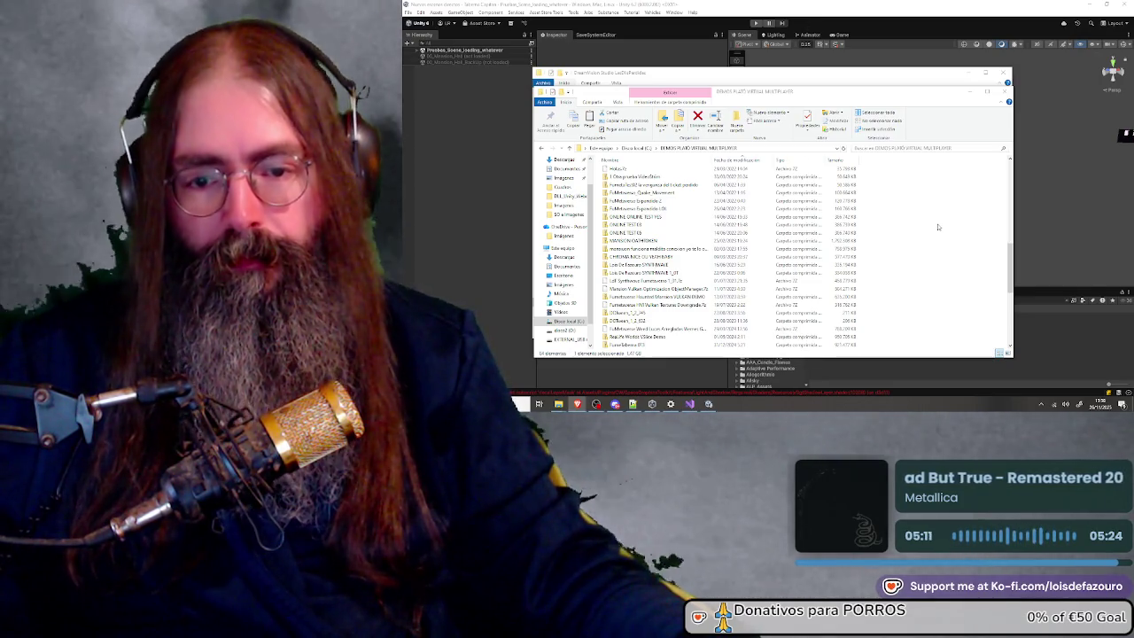
scroll(938, 227, down, 7)
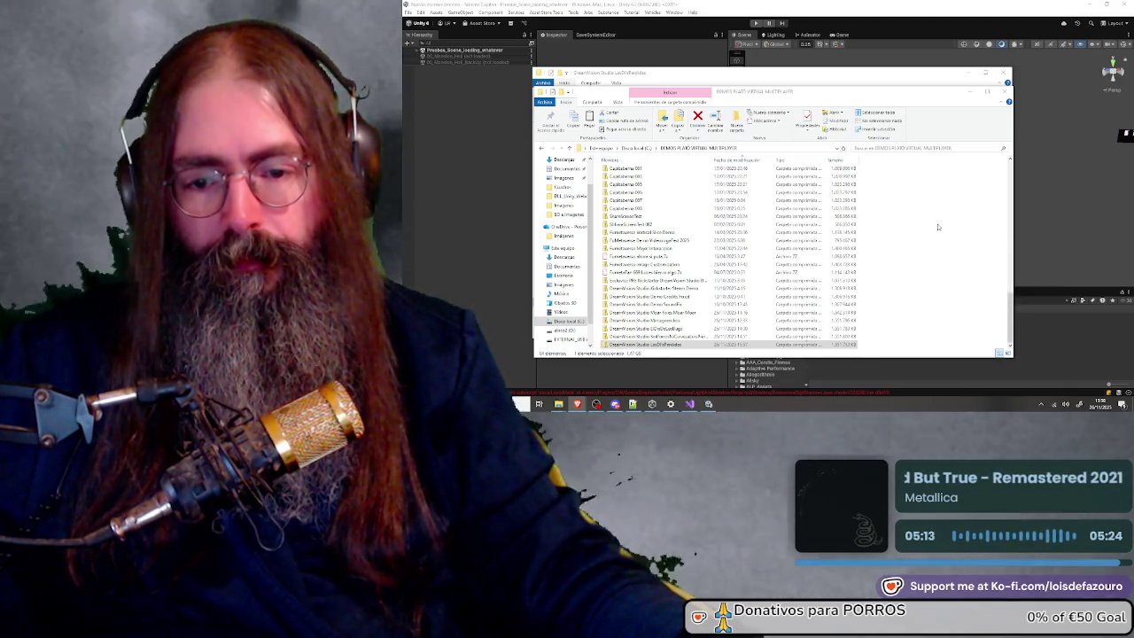
key(Return)
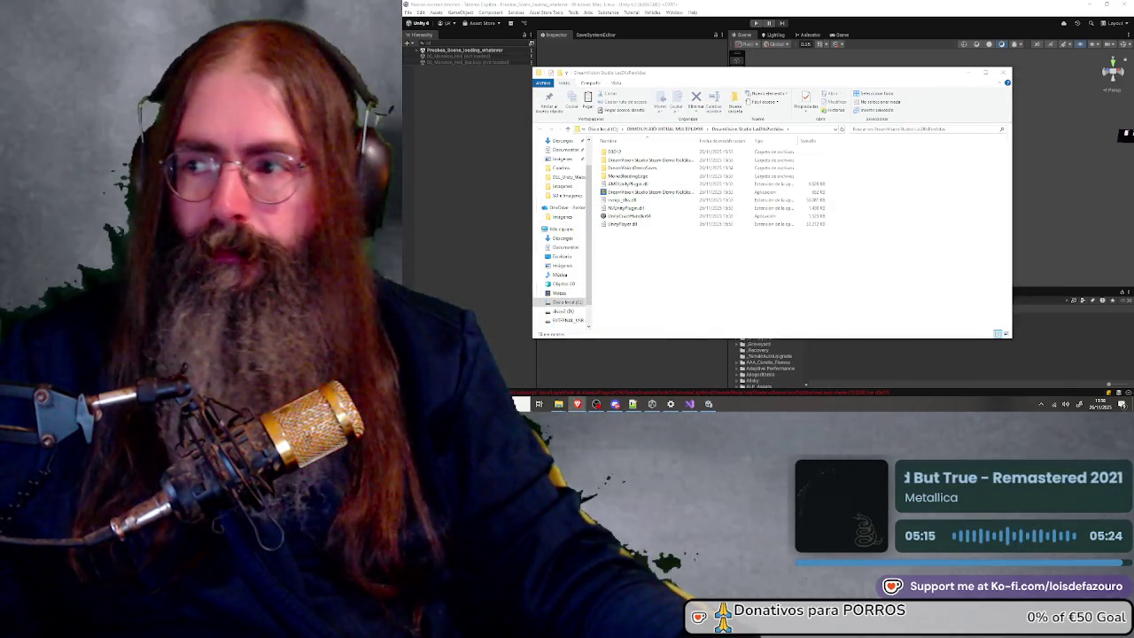